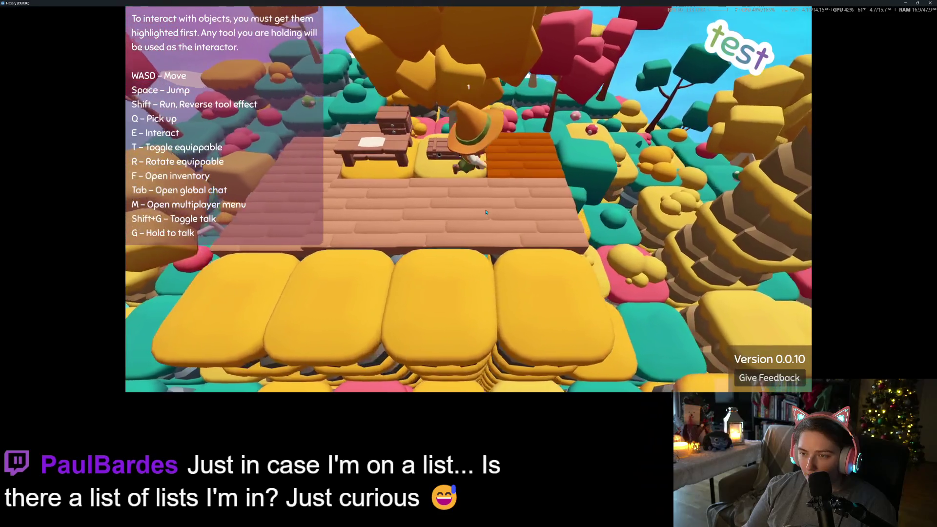
- Walk the character off the wooden deck and up the path, then close the inventory
key("s")
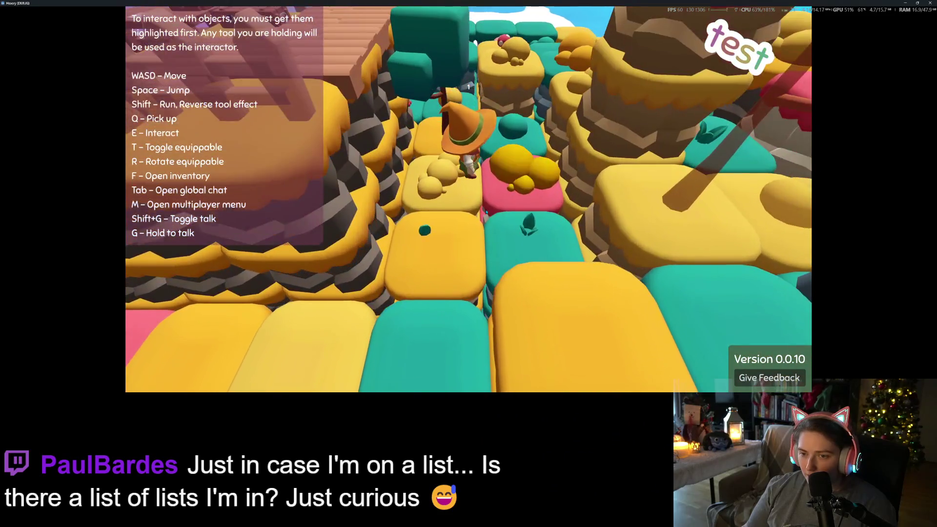
key("w")
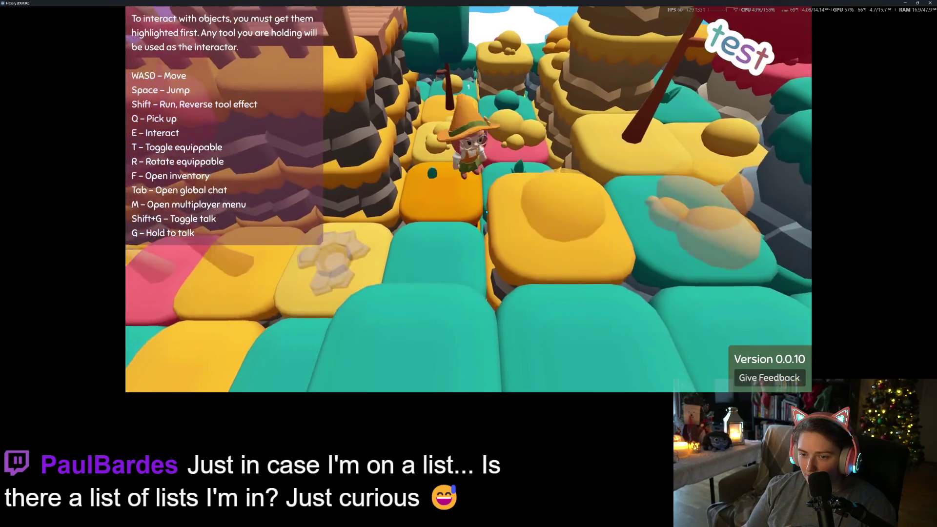
key("a")
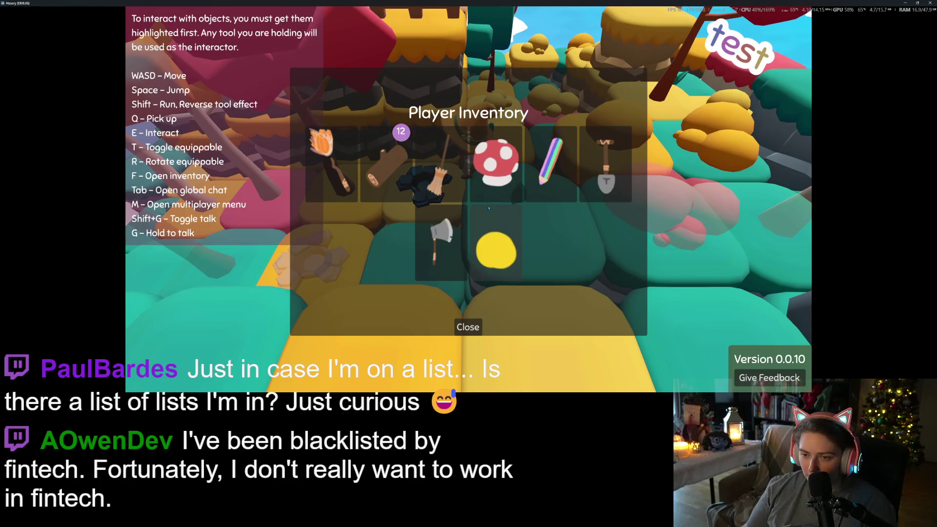
left_click(476, 323)
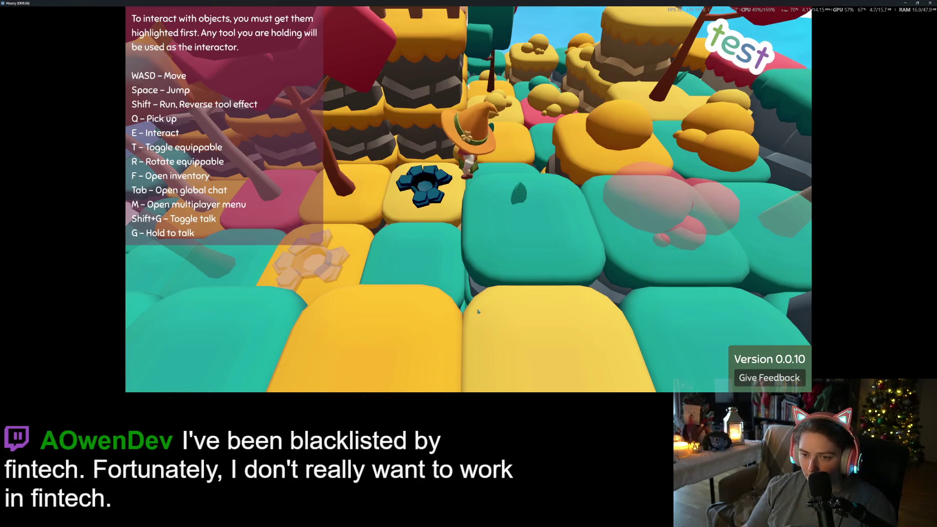
- Walk the character across the teal and red blocks and back toward the trees
key("w")
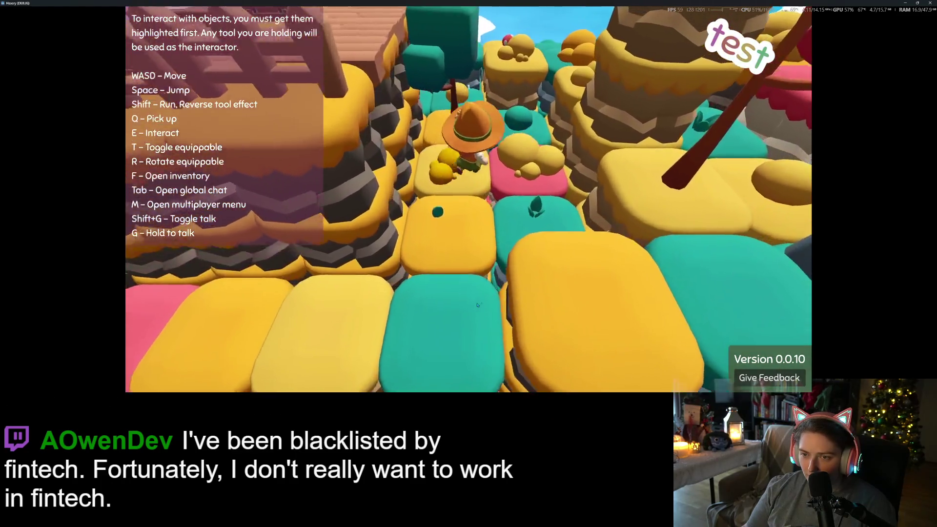
key("w")
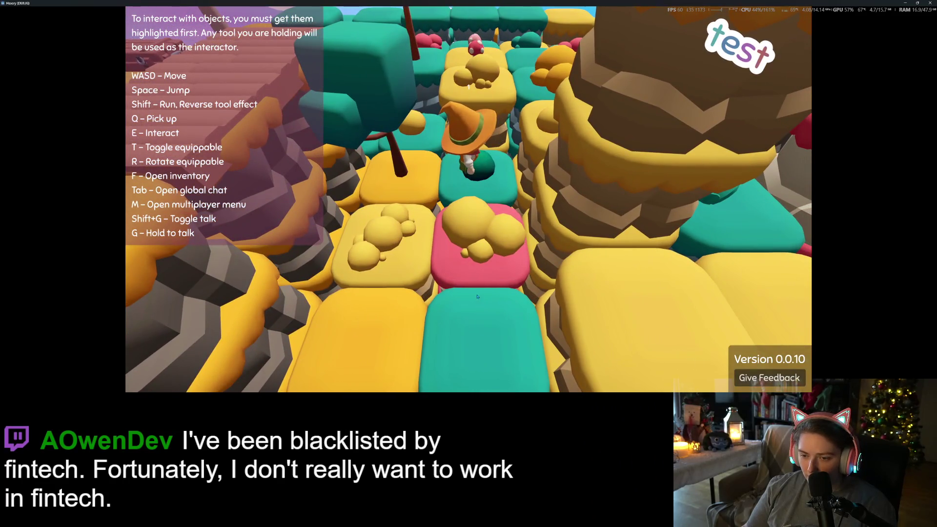
key("s")
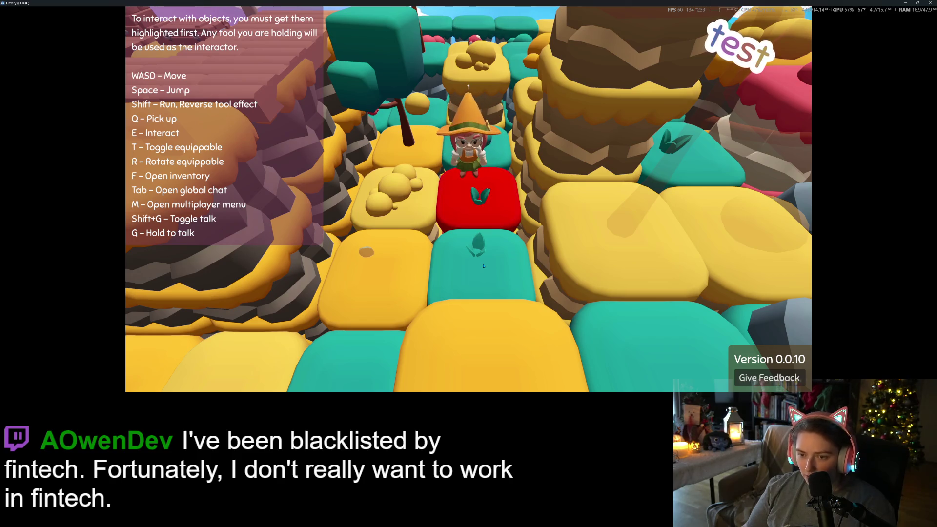
key("w")
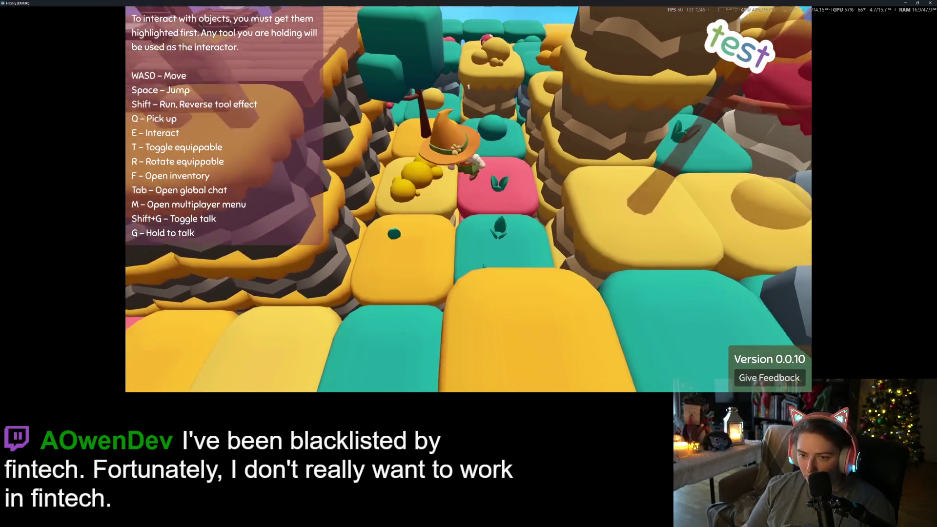
key("s")
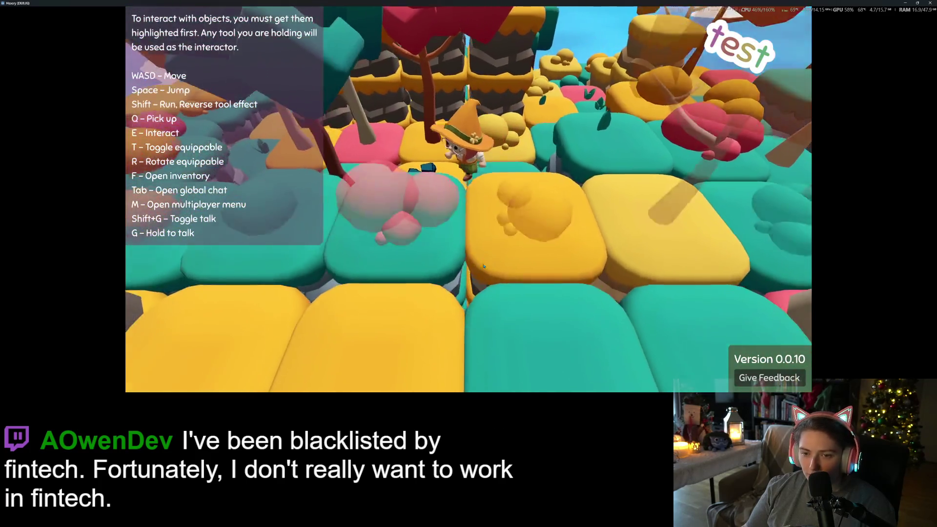
key("w")
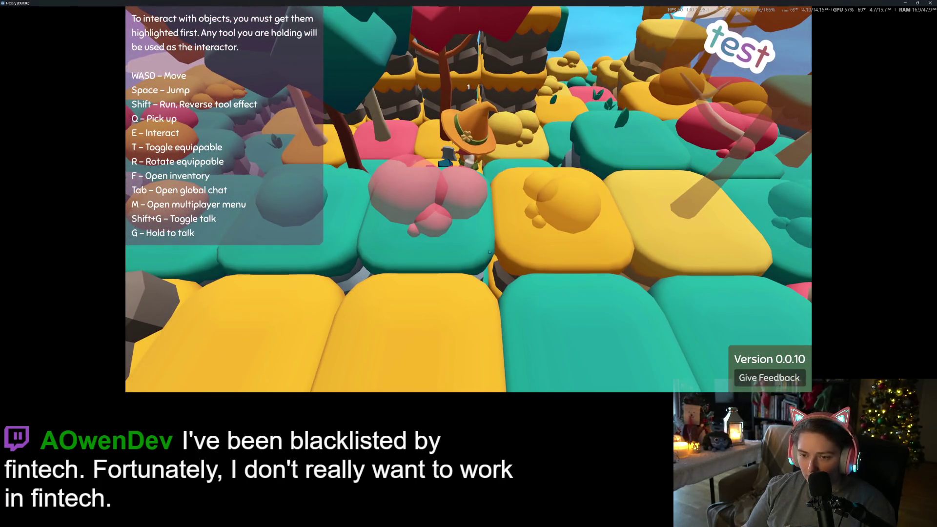
- Check the player inventory twice and keep walking forward
key("f")
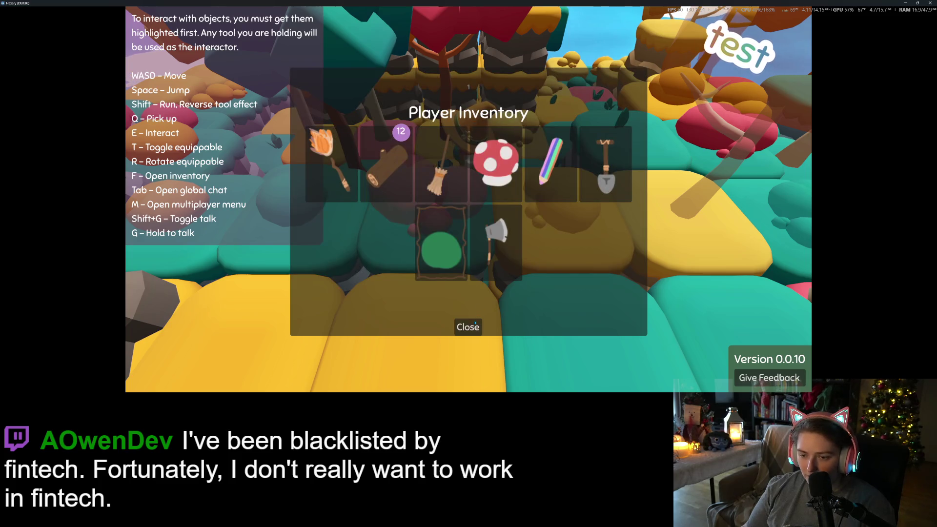
left_click(470, 326)
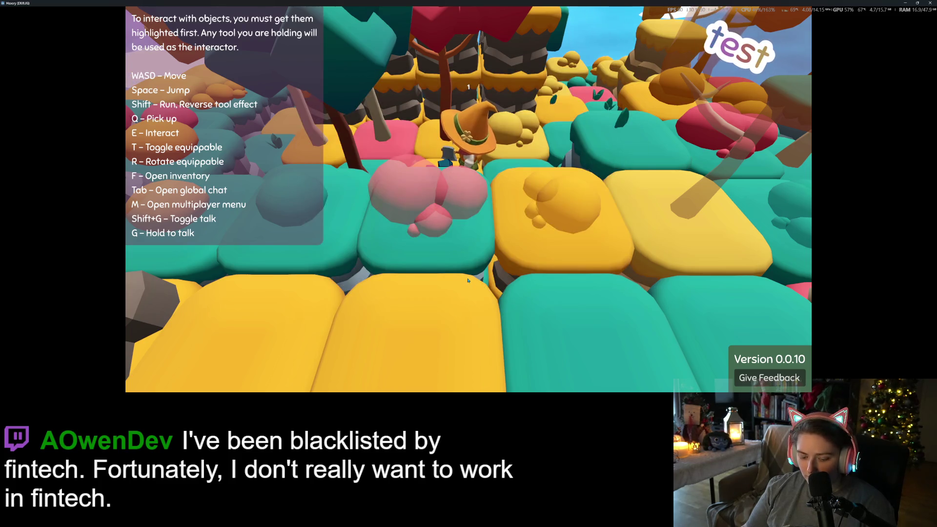
key("f")
left_click(477, 329)
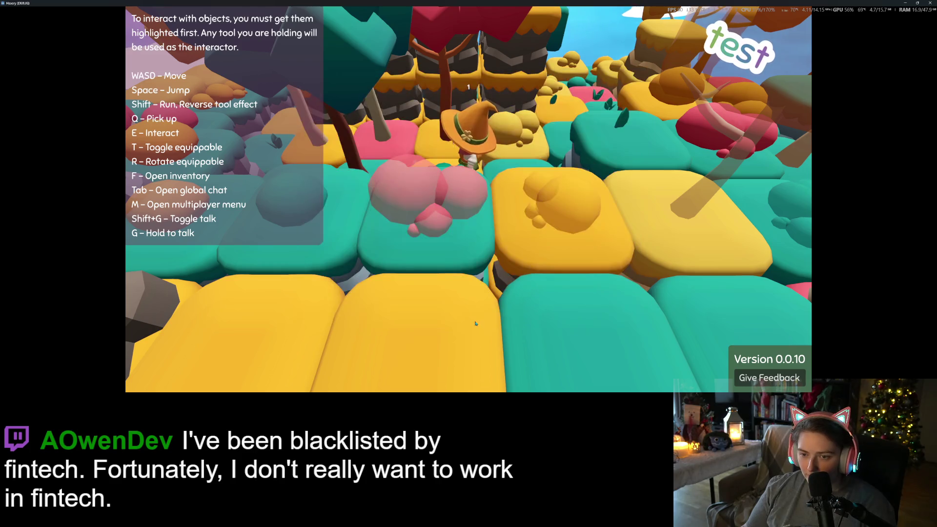
key("w")
key("w")
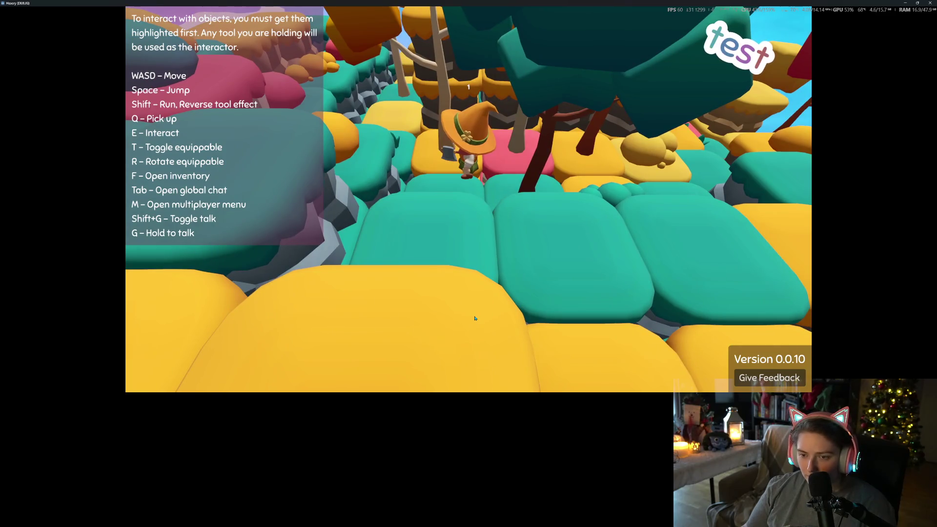
key("w")
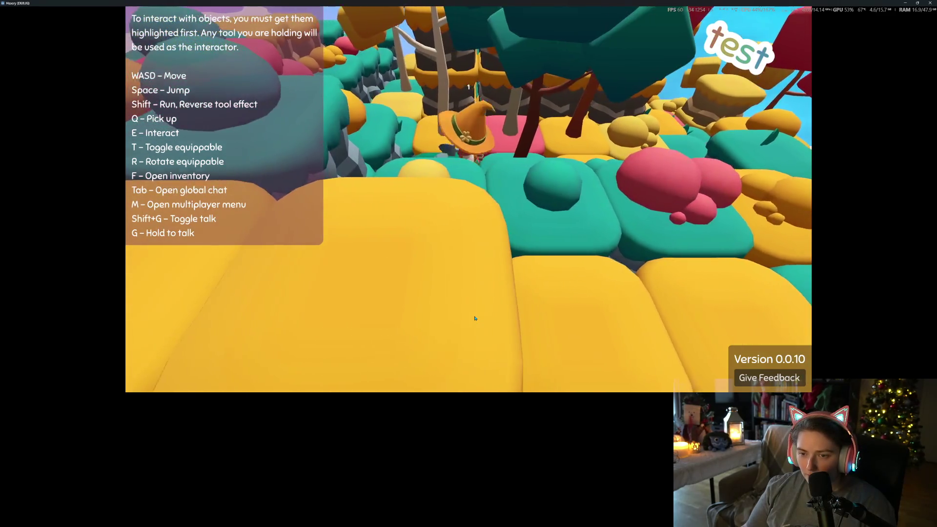
key("d")
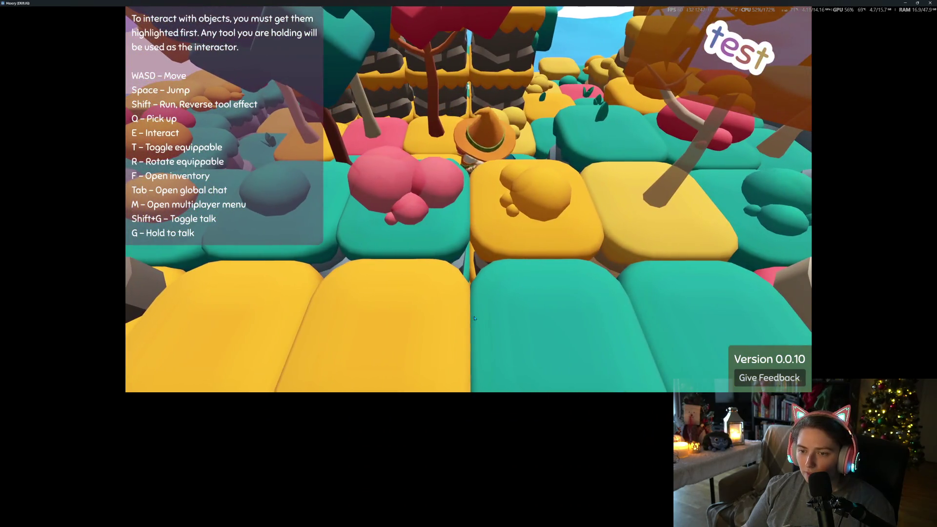
key("s")
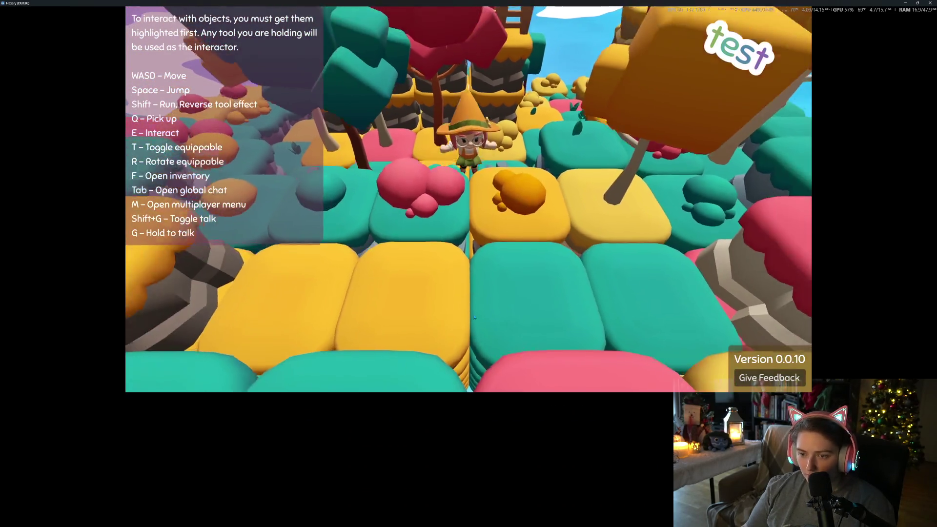
key("w")
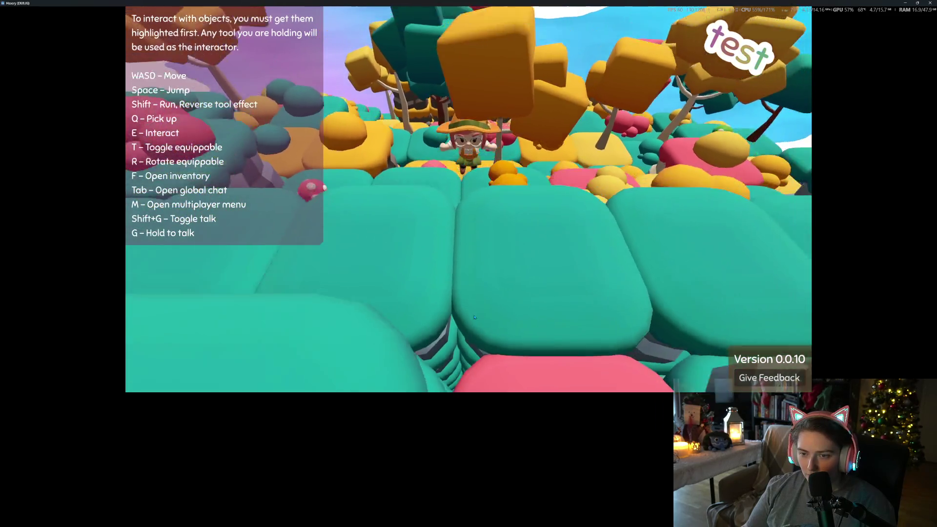
key("s")
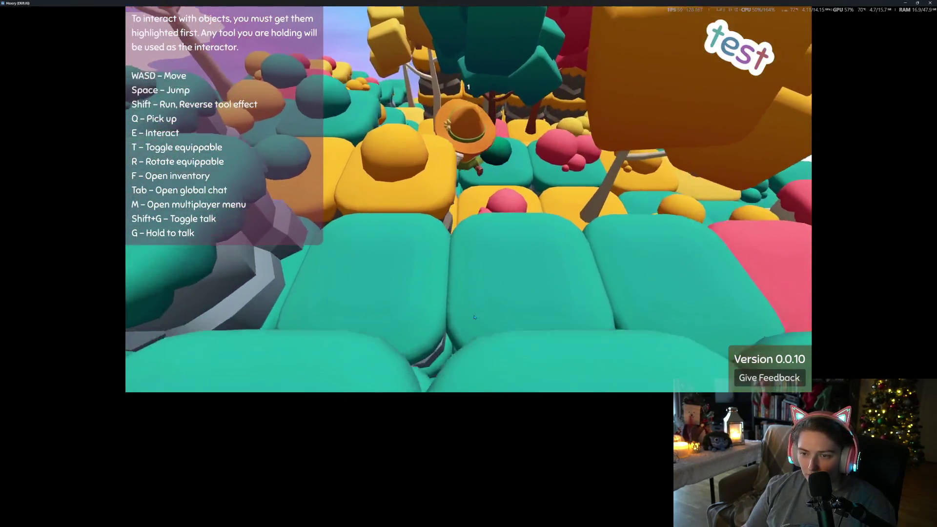
key("w")
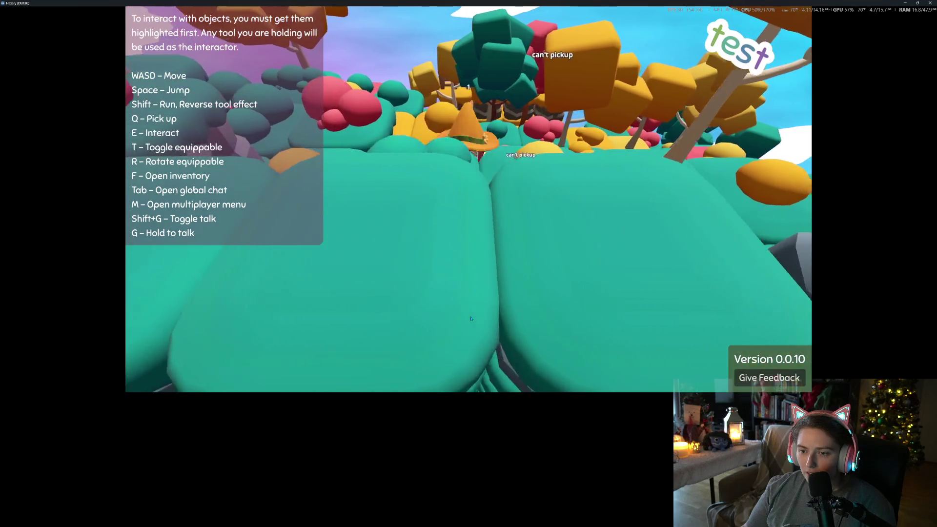
key("w")
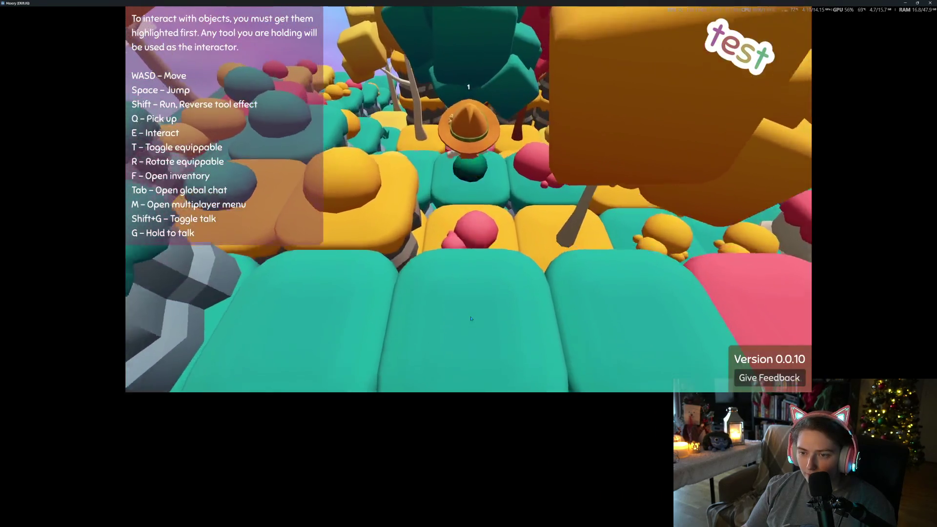
key("s")
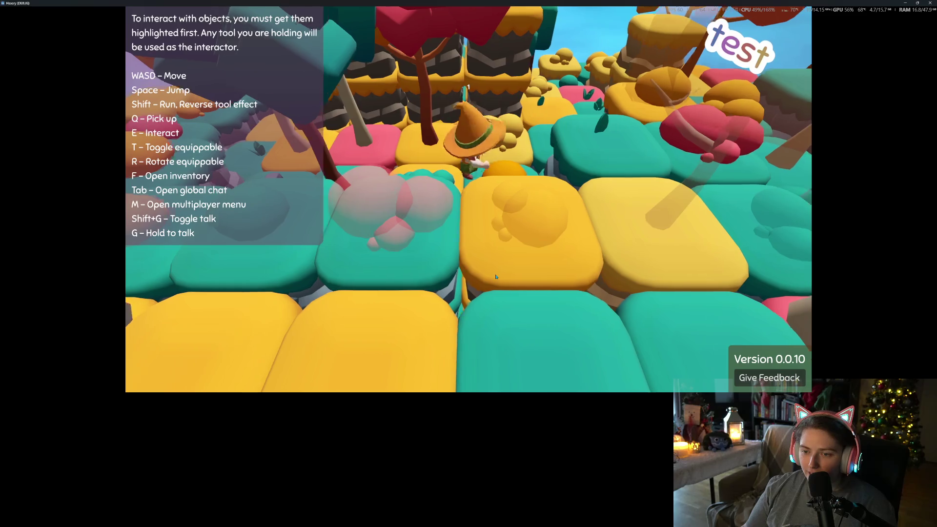
scroll(496, 277, "down", 5)
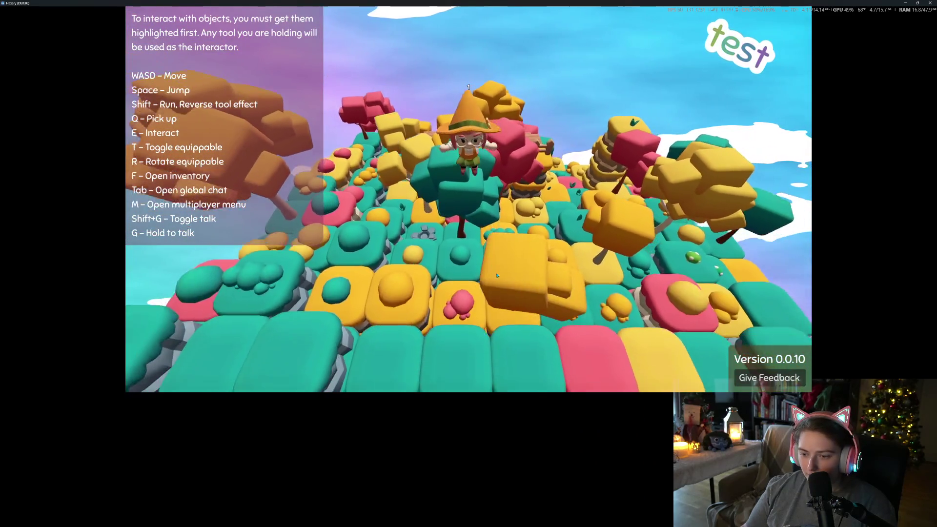
scroll(496, 276, "up", 5)
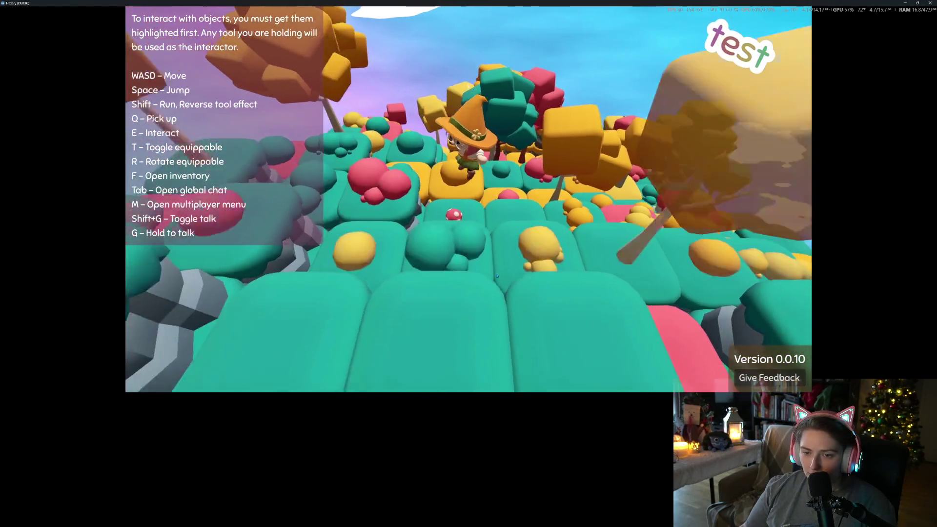
scroll(496, 275, "up", 4)
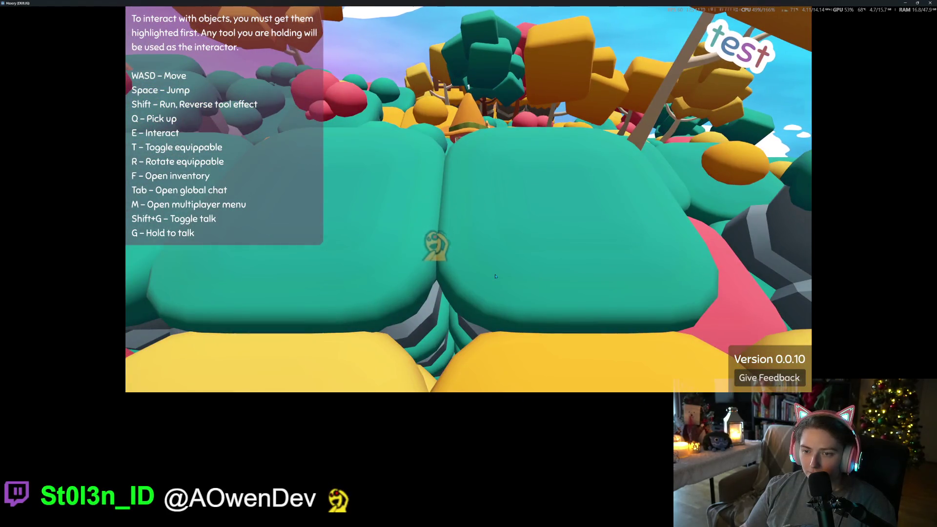
scroll(495, 277, "down", 2)
scroll(495, 276, "up", 2)
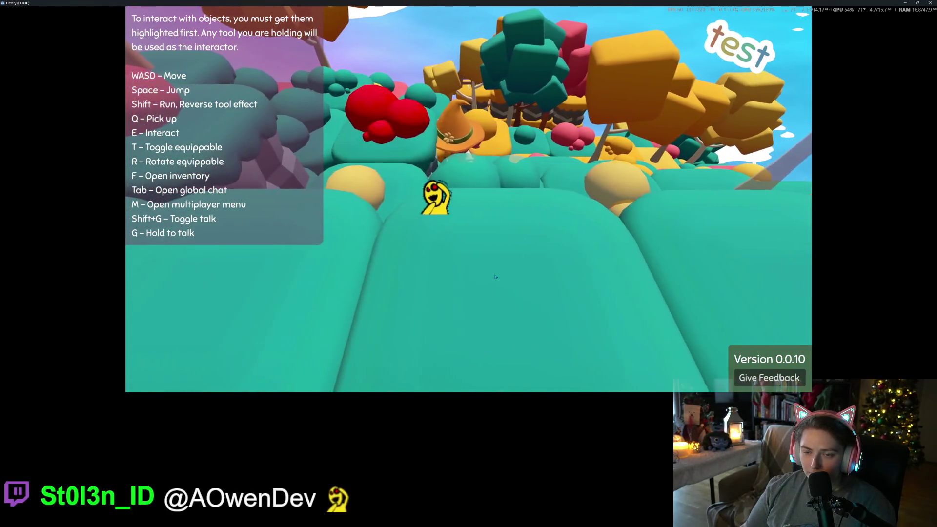
scroll(495, 277, "down", 3)
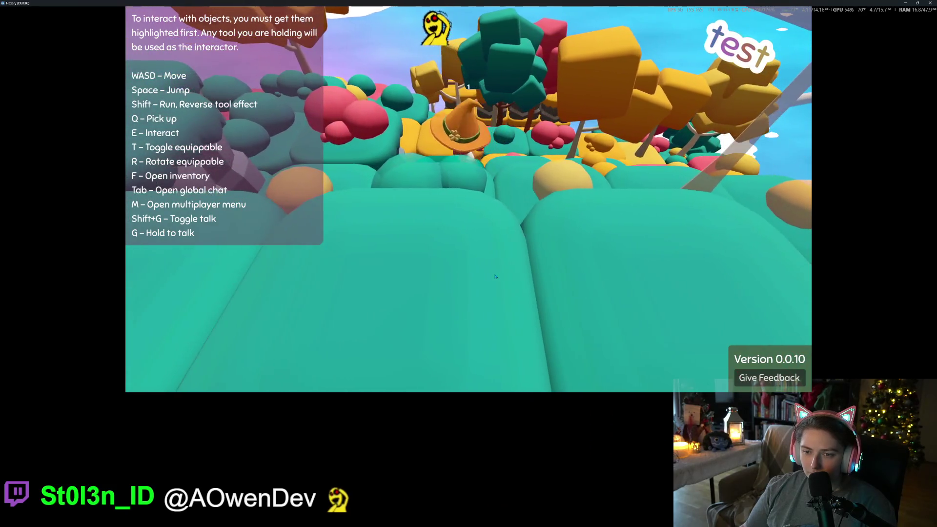
scroll(495, 277, "up", 3)
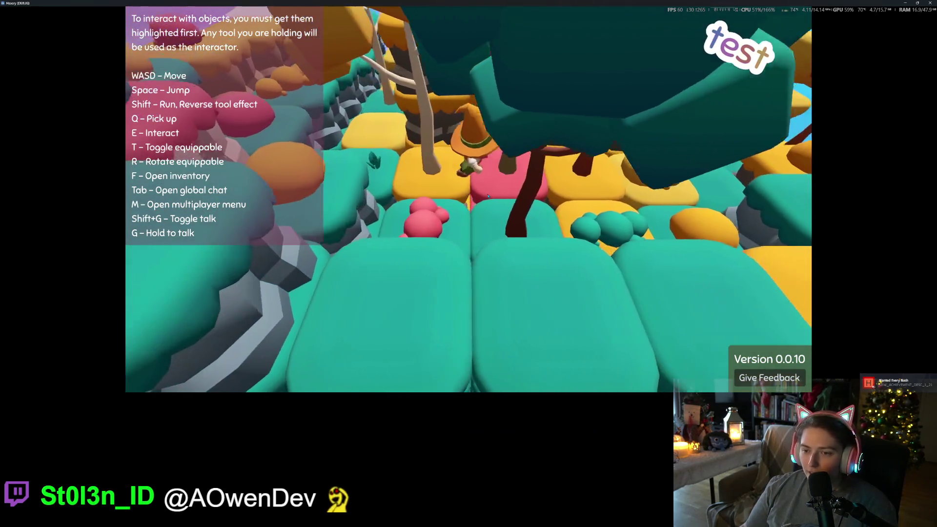
key("a")
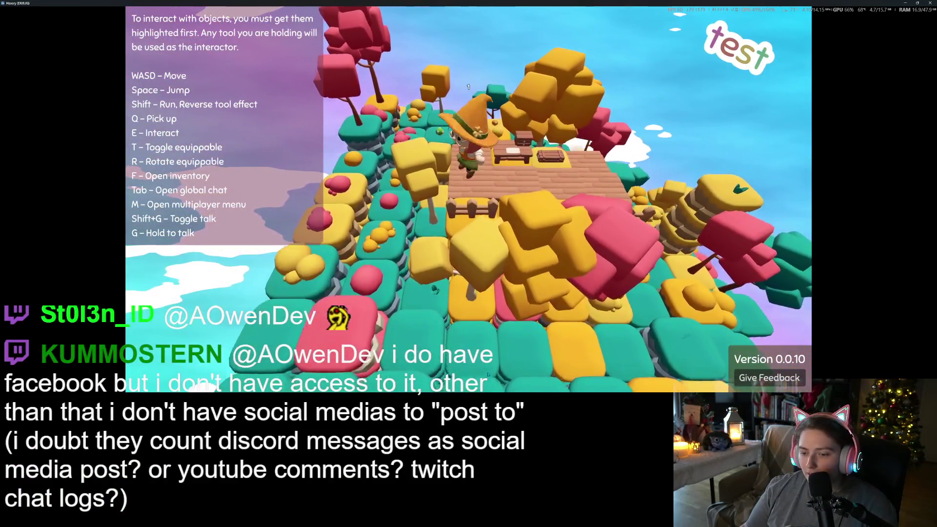
- Walk the gnome into the forest and check the player inventory
key("w")
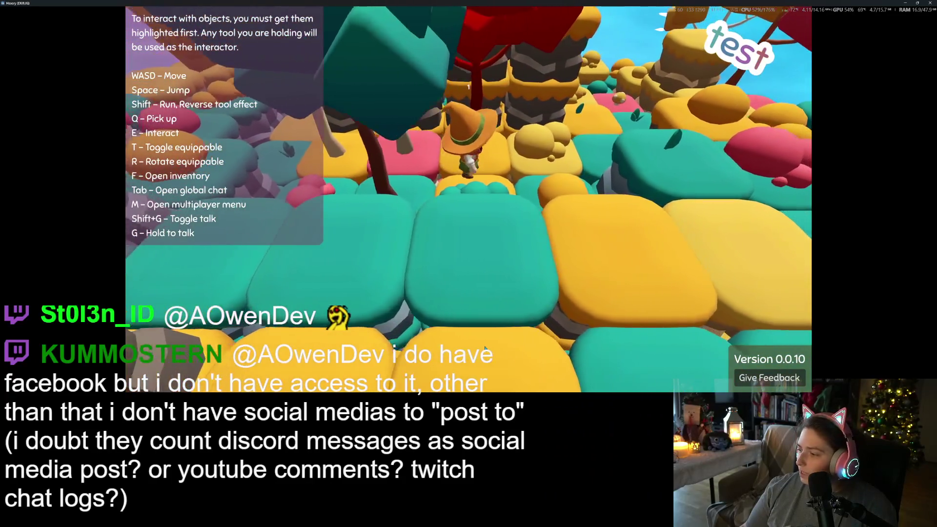
scroll(484, 348, "down", 5)
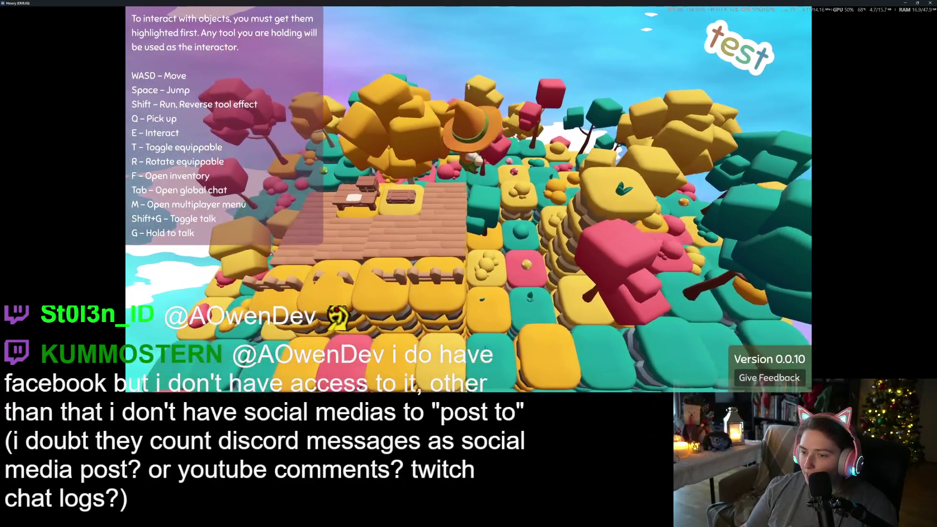
scroll(485, 347, "up", 5)
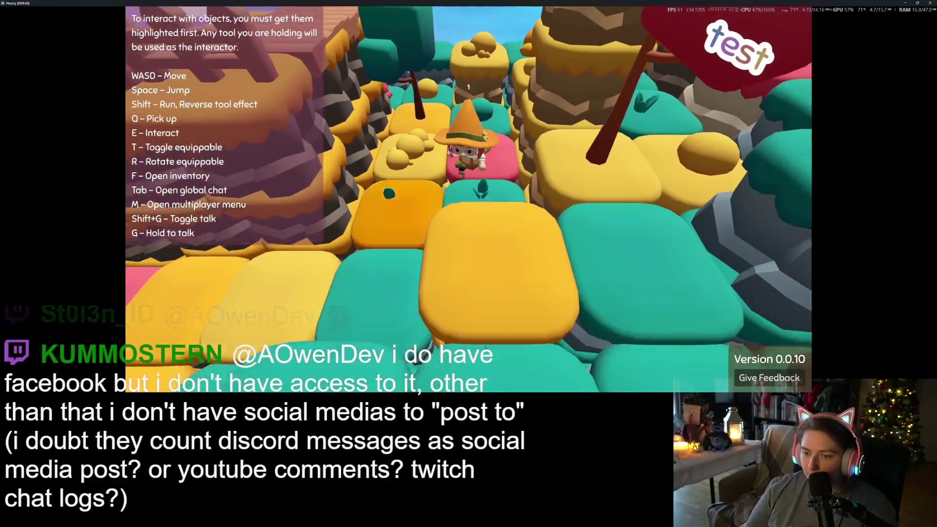
key("w")
key("q")
key("f")
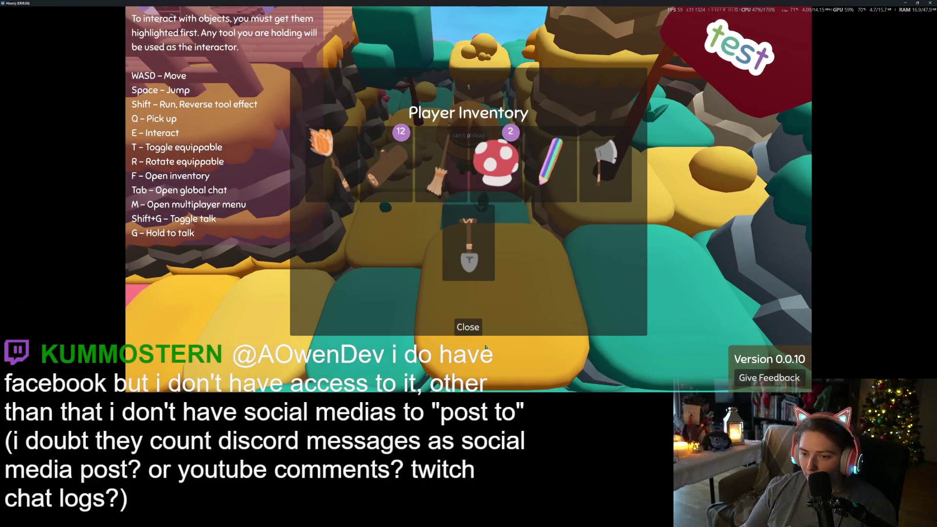
left_click(479, 333)
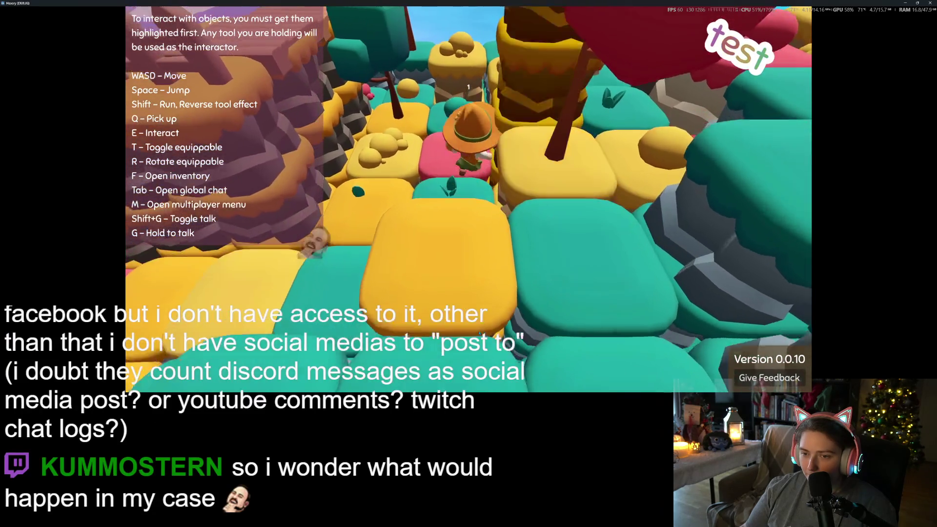
- Walk the gnome back along the island to the wooden deck and check the inventory again
key("w")
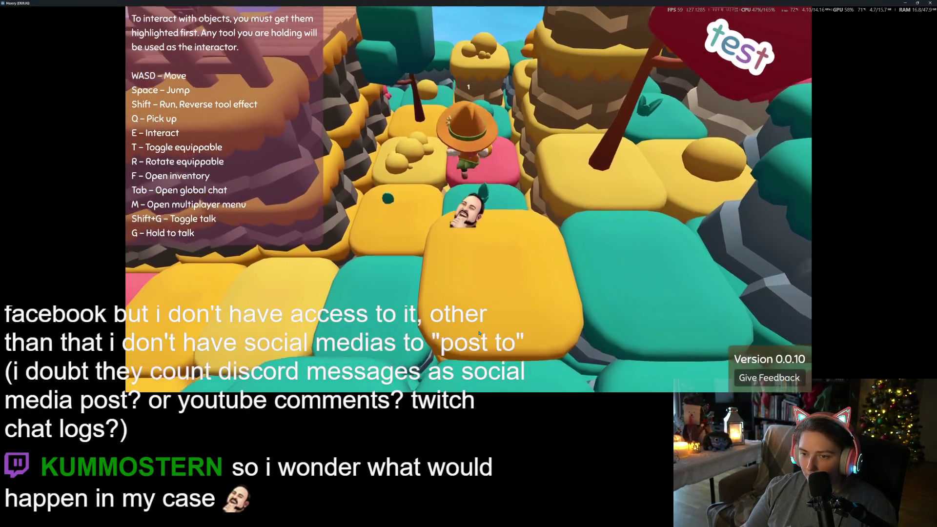
key("w")
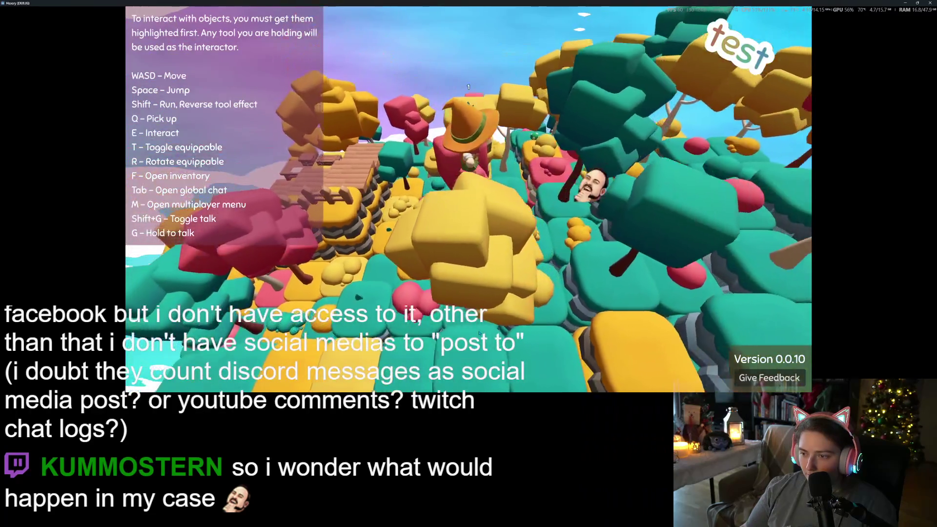
key("w")
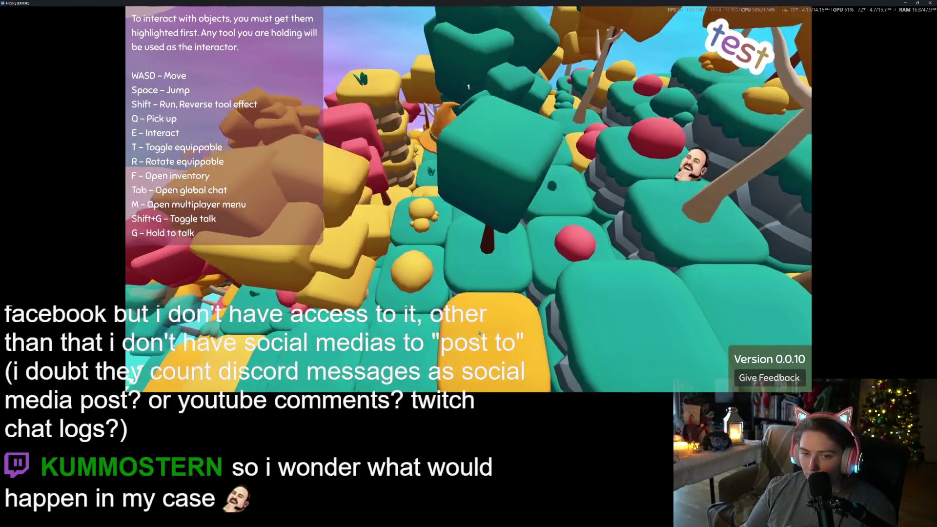
key("w")
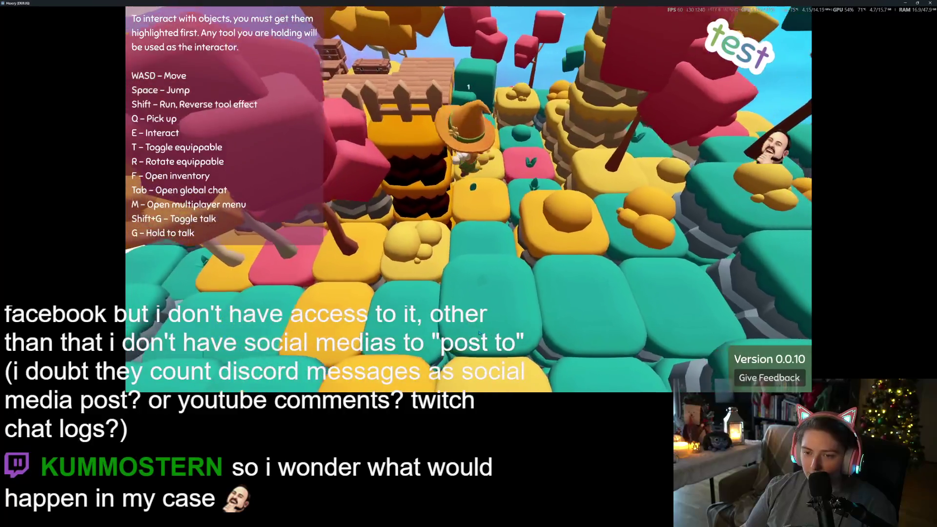
scroll(479, 333, "down", 5)
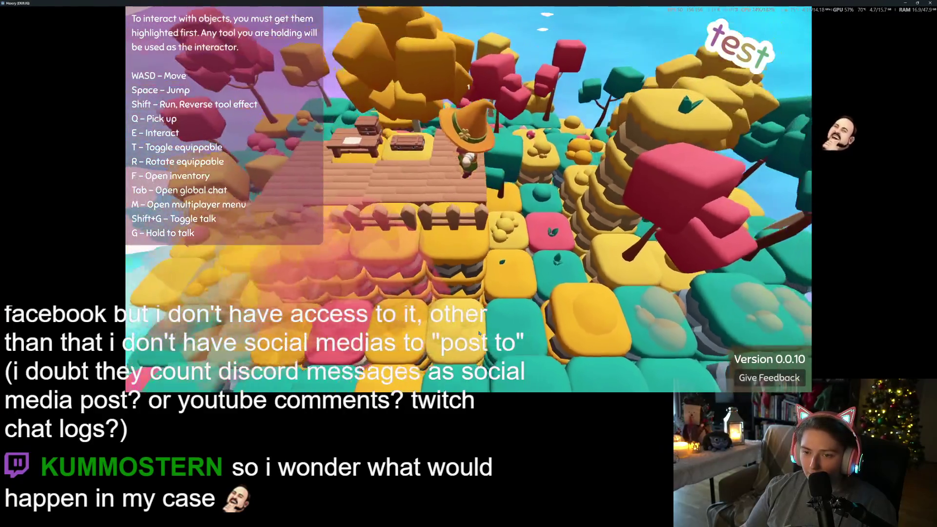
scroll(479, 333, "up", 5)
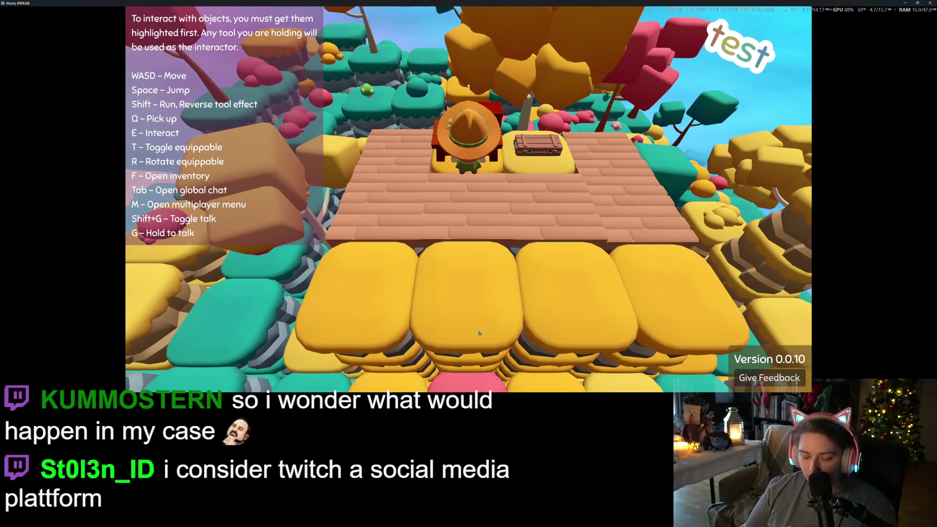
key("f")
left_click(475, 325)
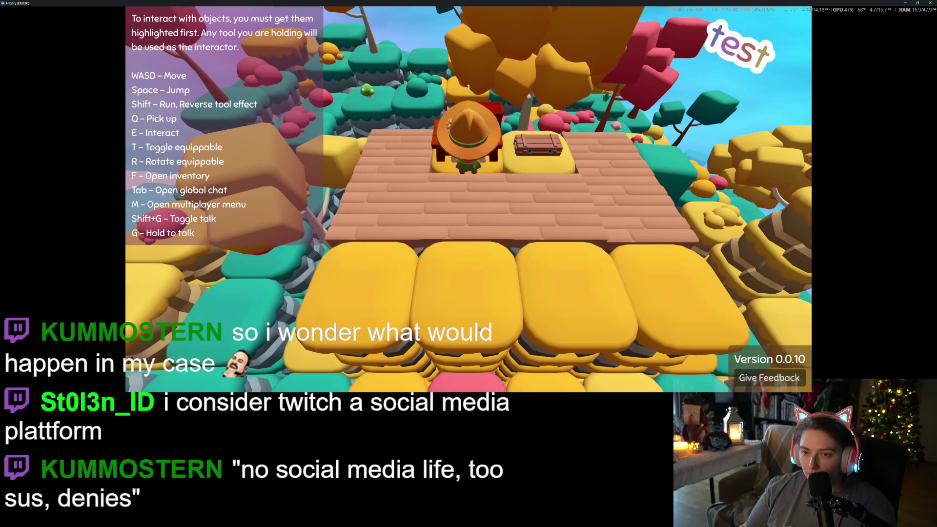
- At the workbench, craft the workbench desk from logs and mushrooms
key("e")
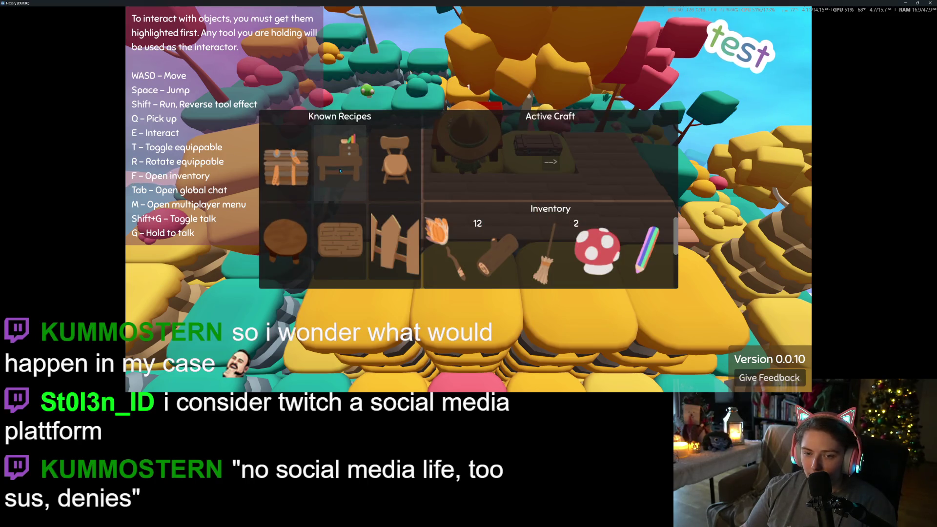
left_click(340, 171)
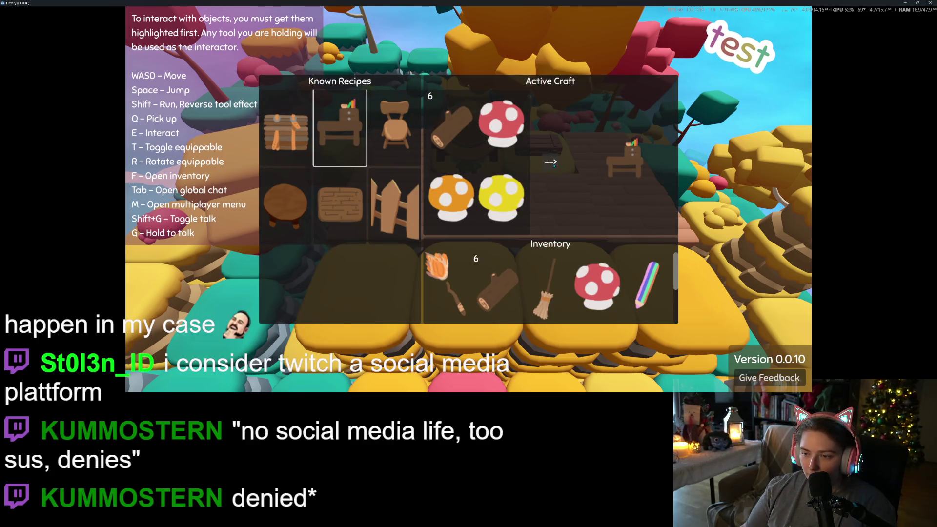
left_click(554, 165)
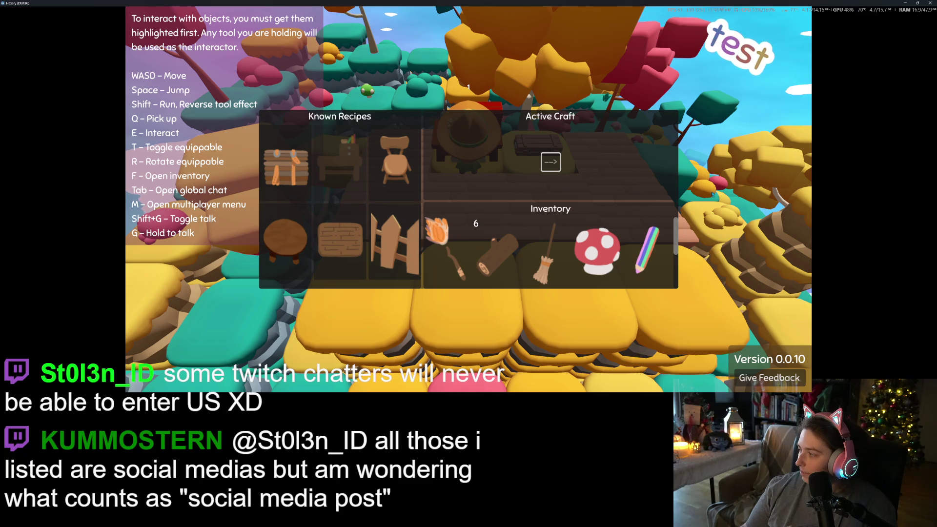
- Craft a chair from three logs and a fence from two logs, then close crafting
left_click(394, 162)
left_click(552, 163)
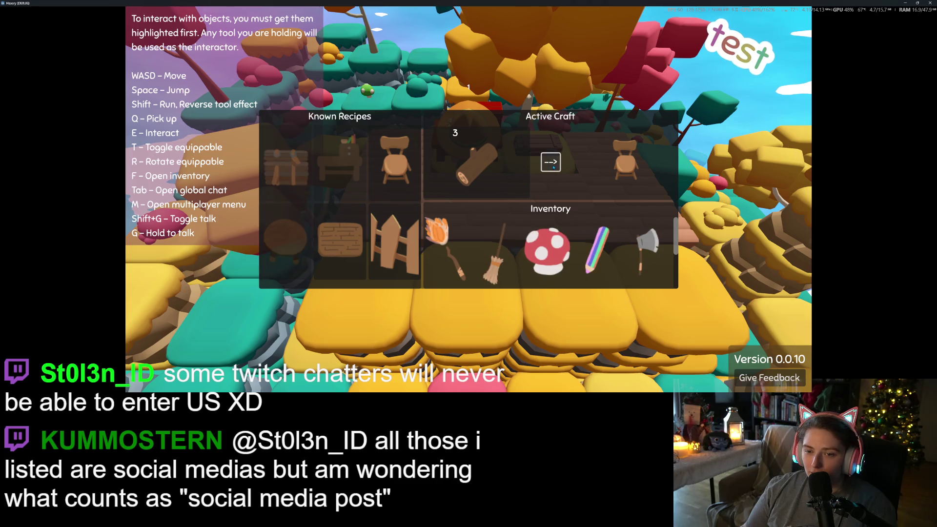
left_click(394, 241)
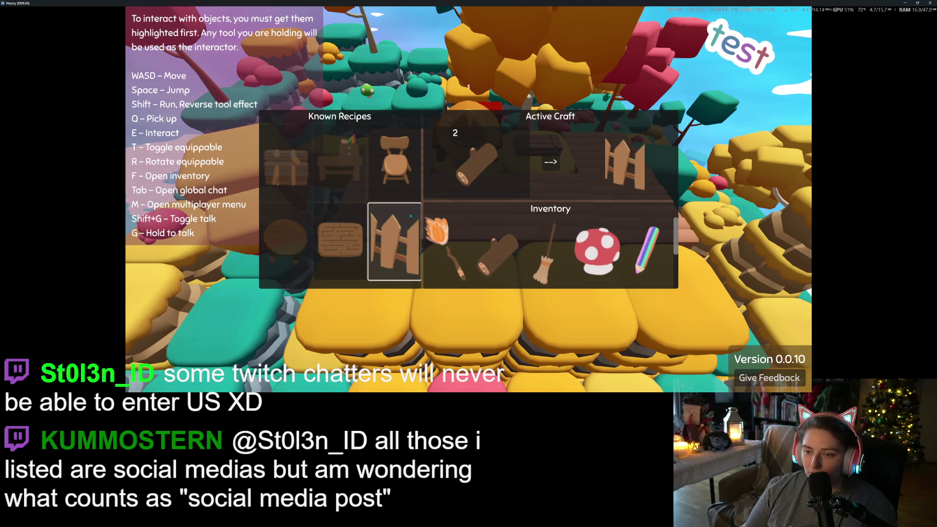
left_click(552, 163)
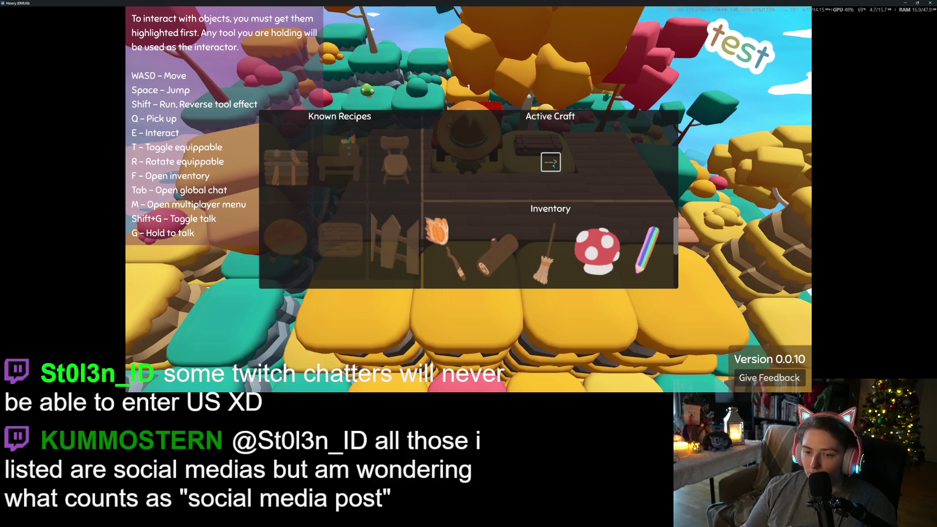
scroll(540, 241, "down", 2)
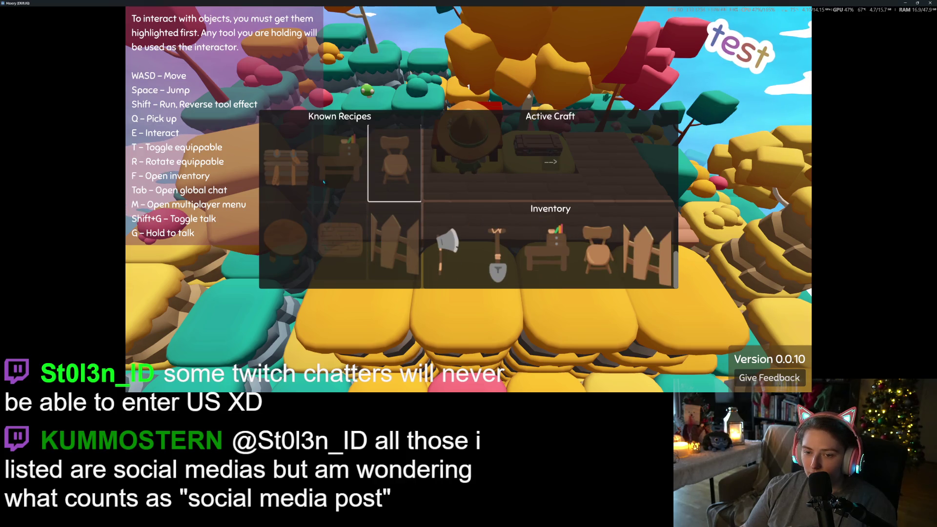
scroll(619, 262, "up", 2)
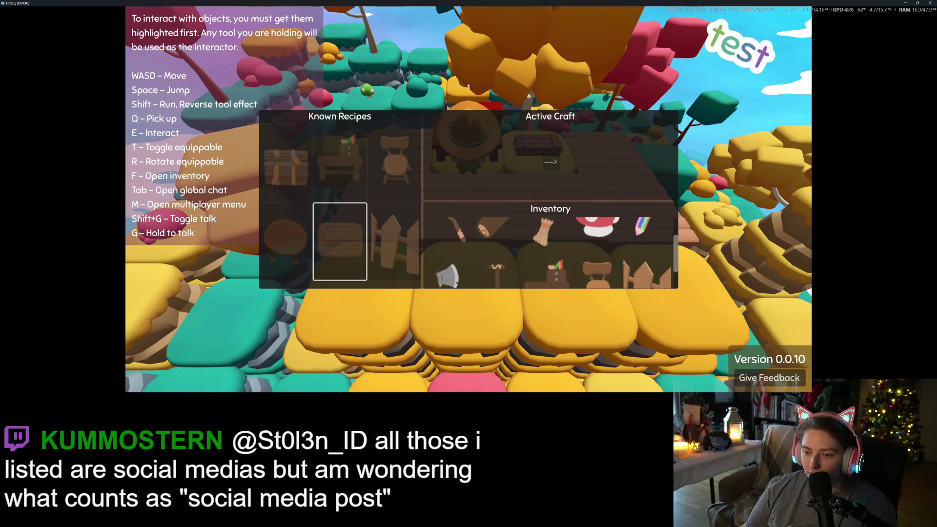
scroll(618, 262, "down", 1)
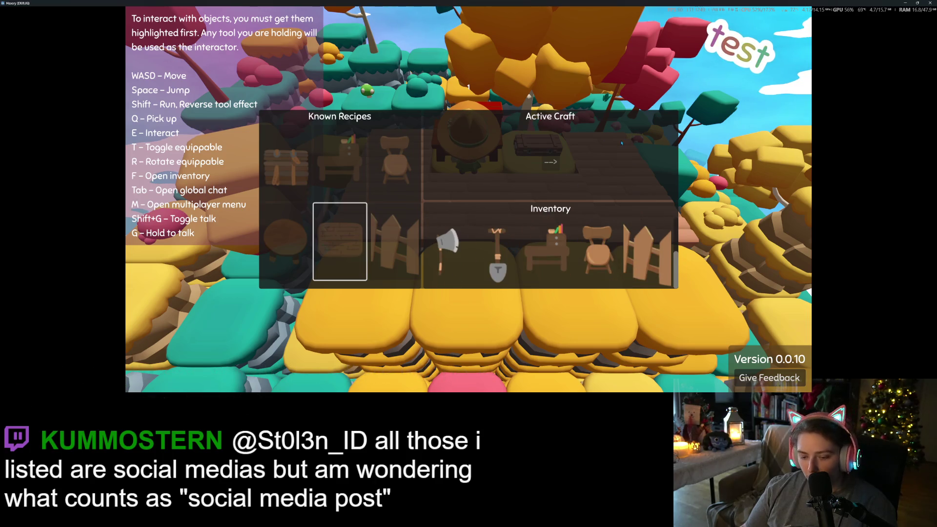
key("Escape")
- Walk the character off the deck, past the log and yellow block to the tree
key("a")
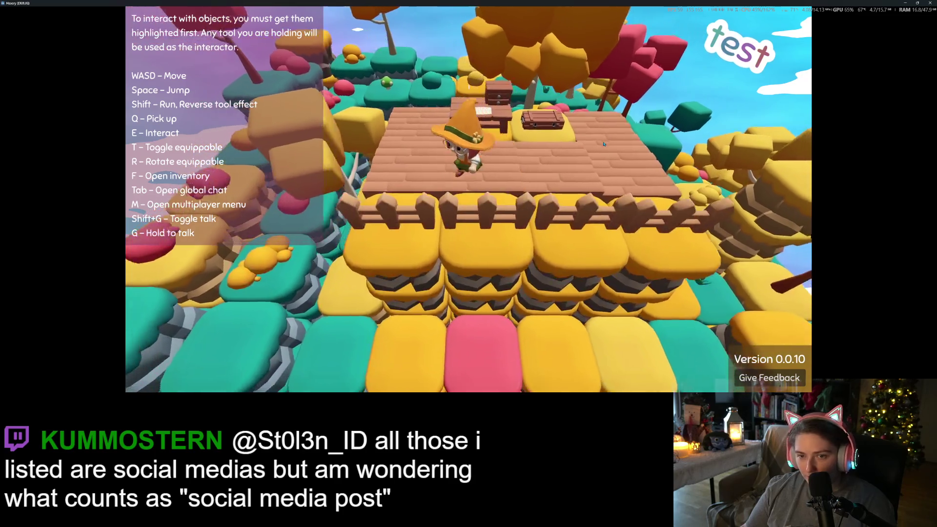
key("a")
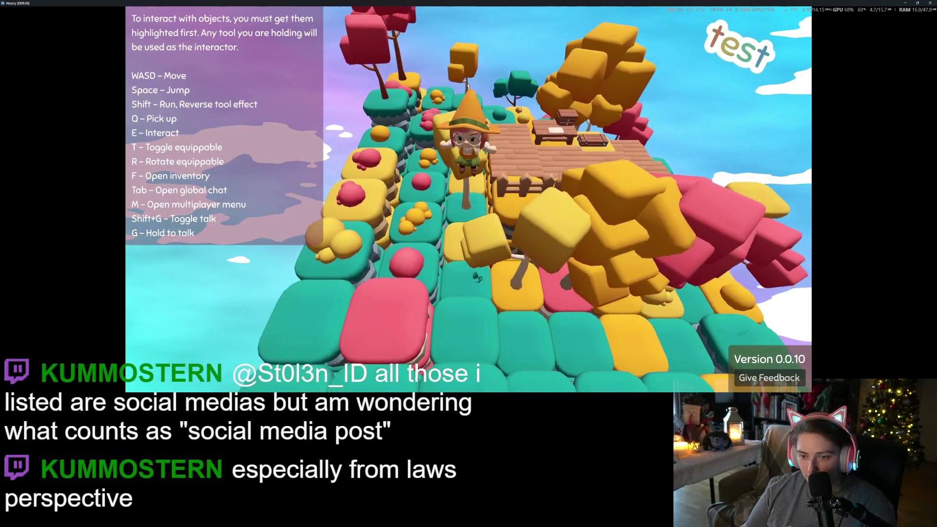
key("w")
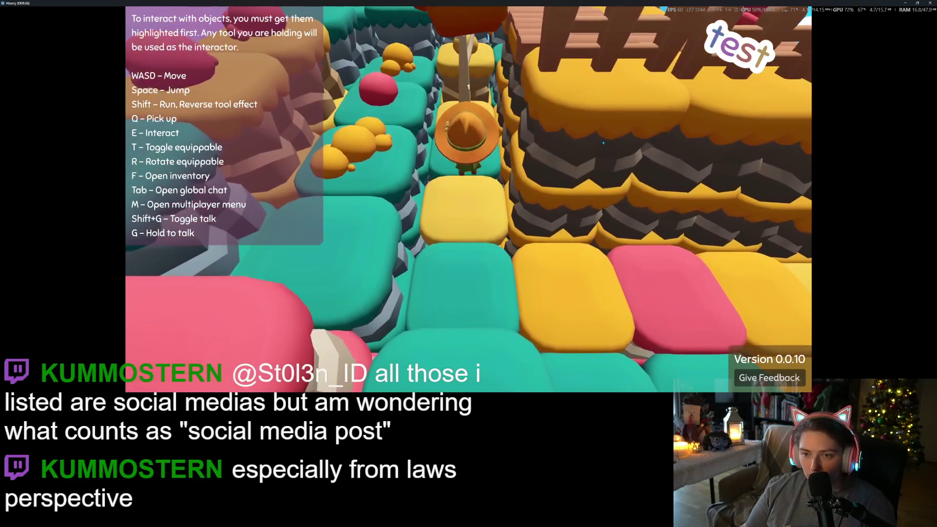
key("w")
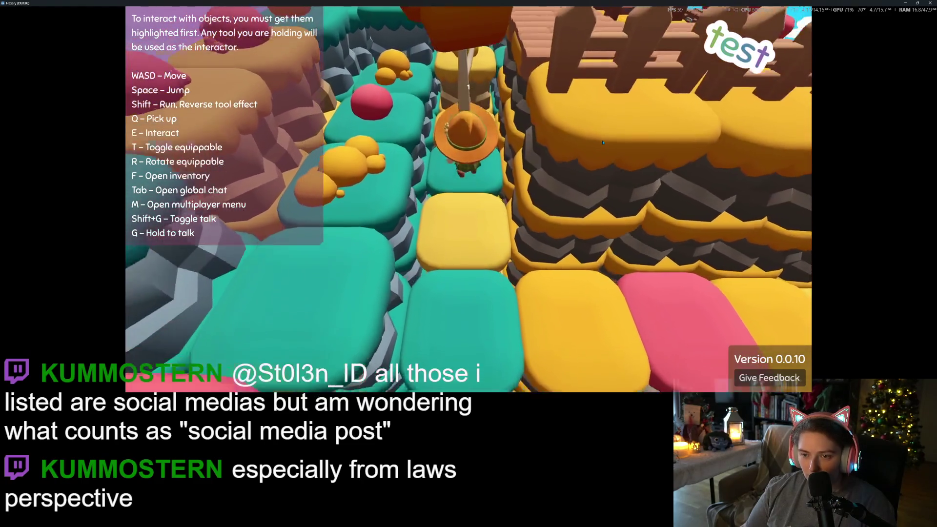
key("q")
key("s")
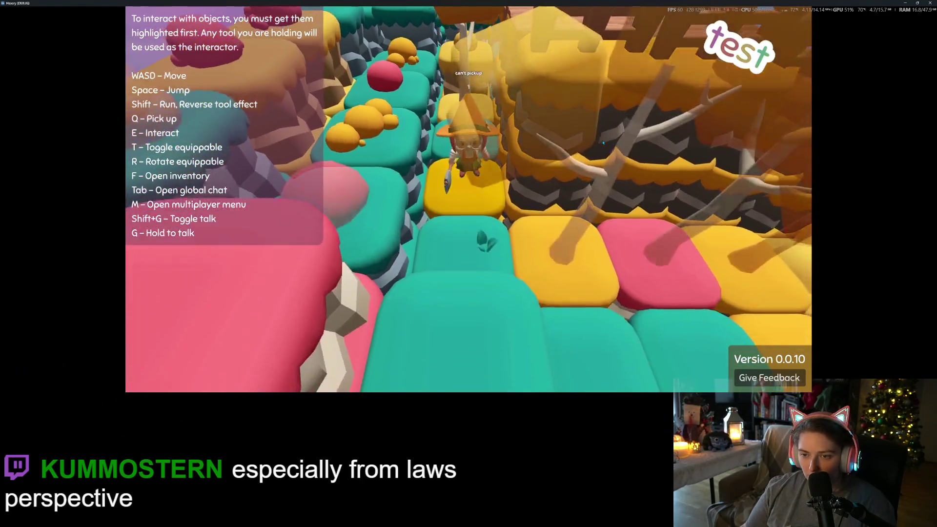
key("w")
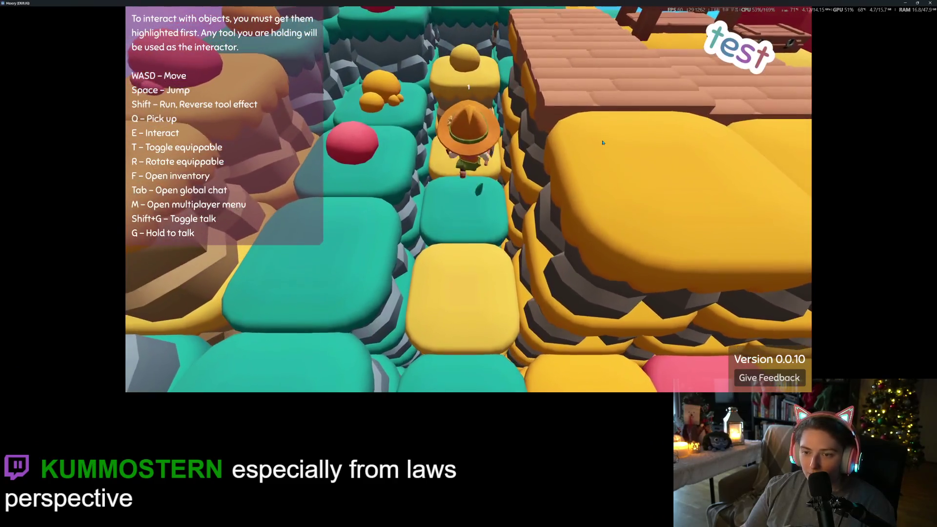
key("w")
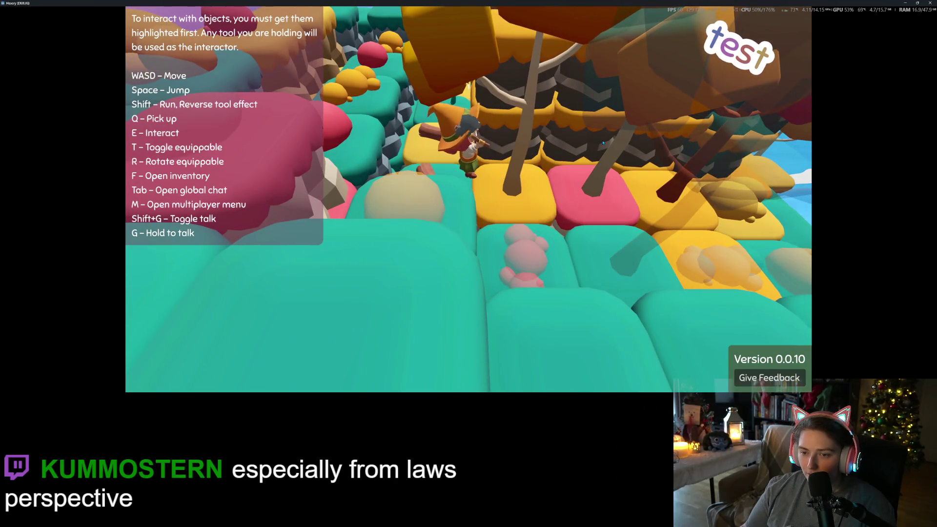
key("w")
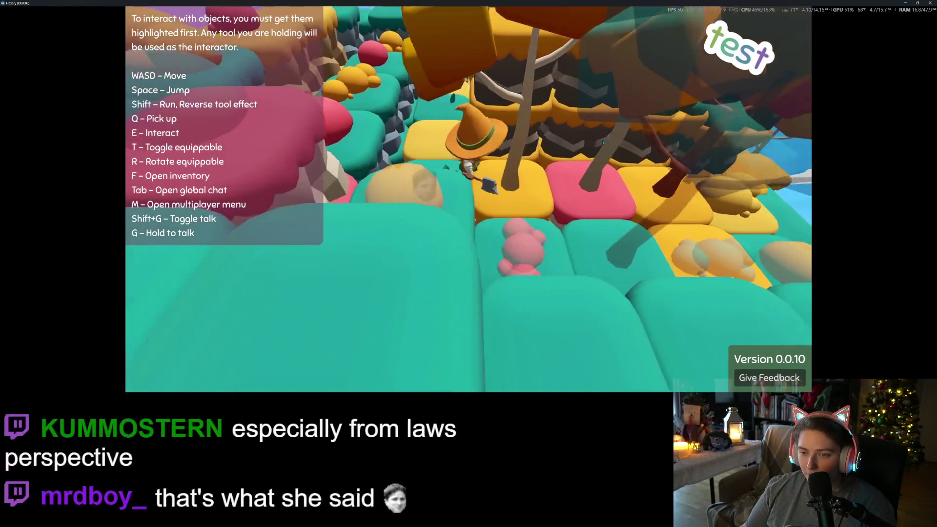
key("w")
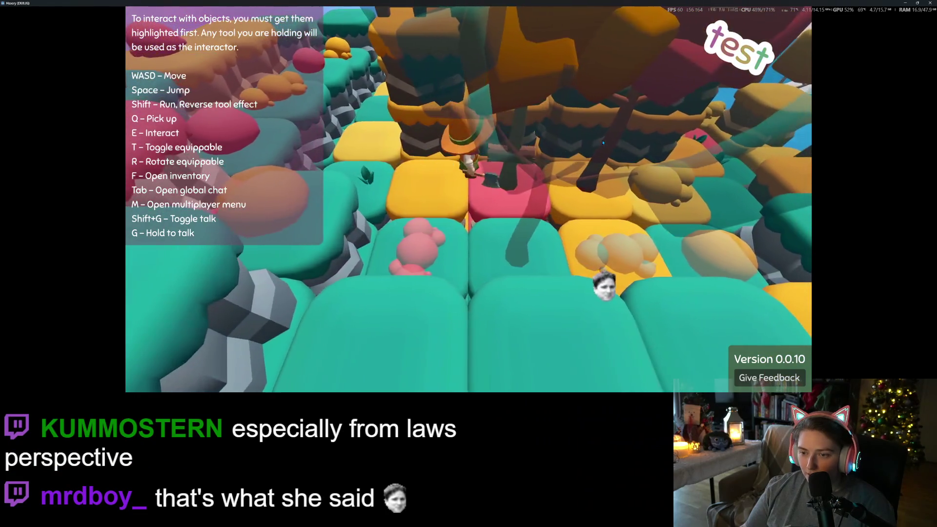
- Continue over the red block, past the large pink block, onto the pink tile
key("w")
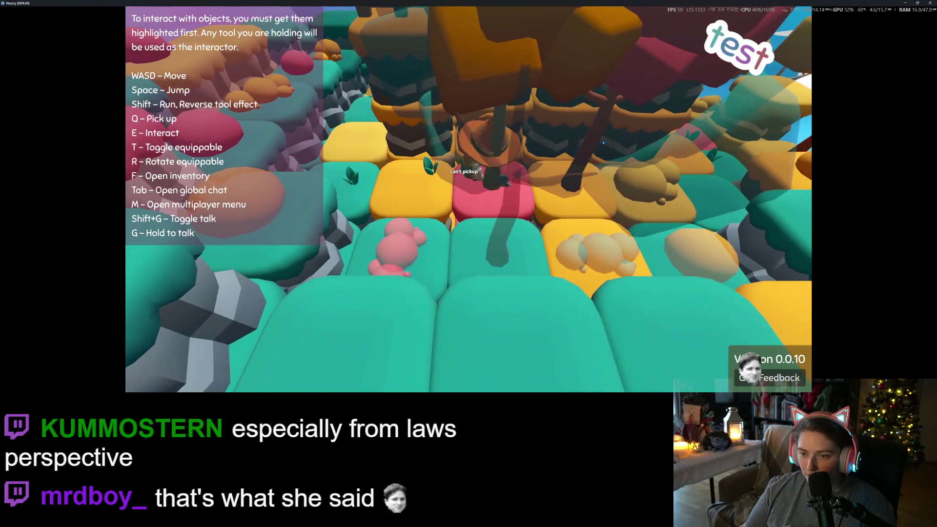
key("w")
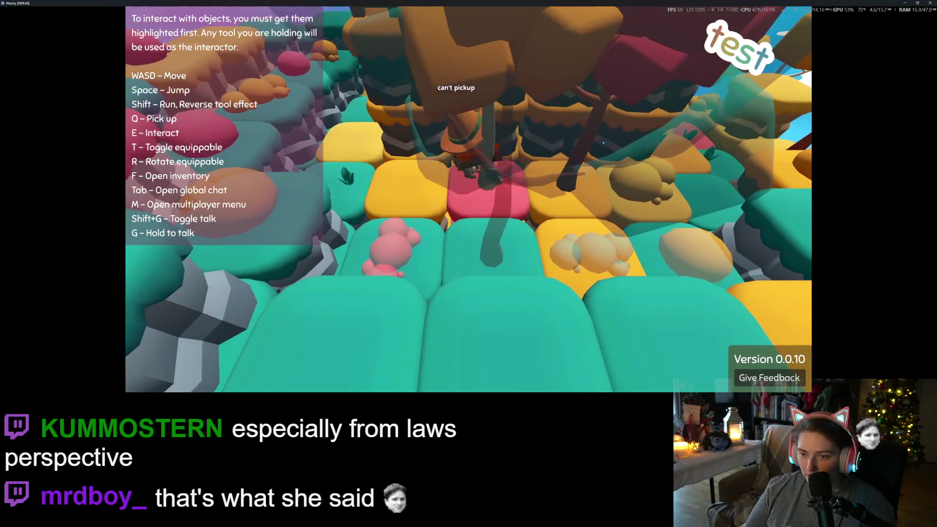
key("w")
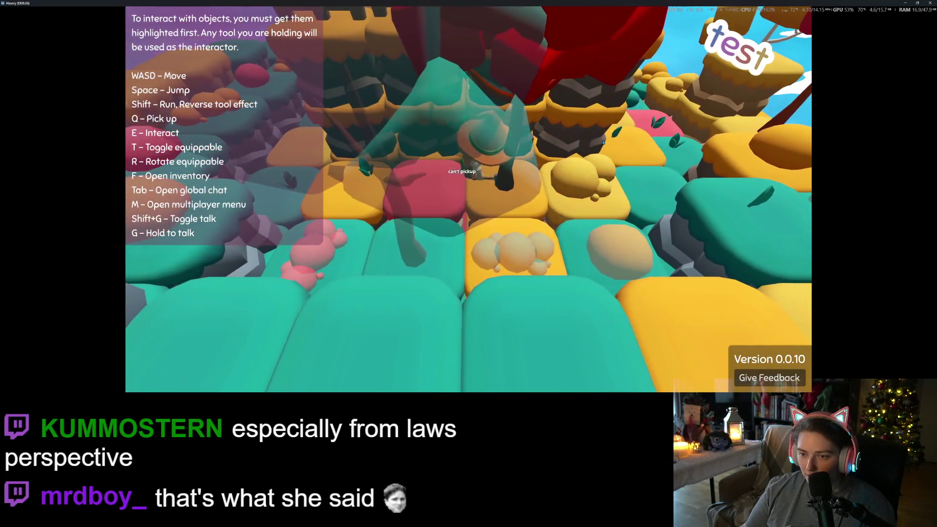
key("w")
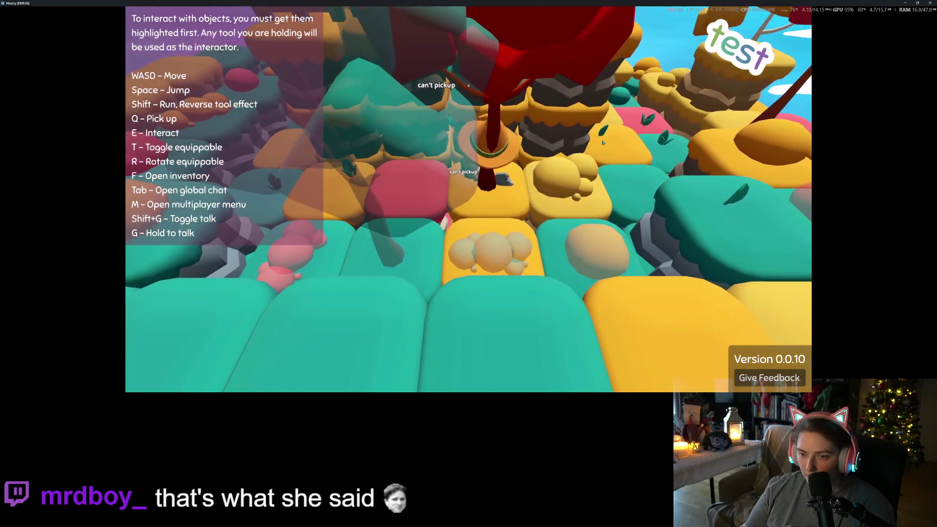
key("w")
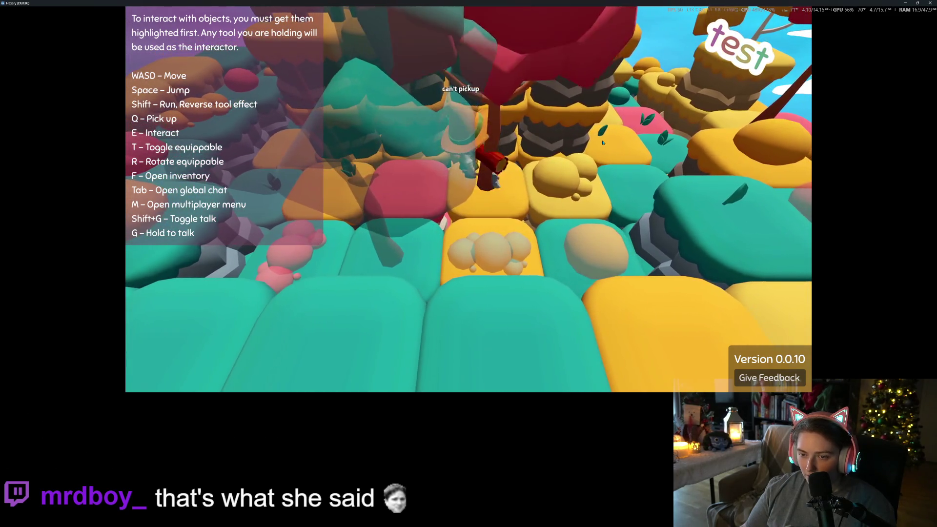
key("s")
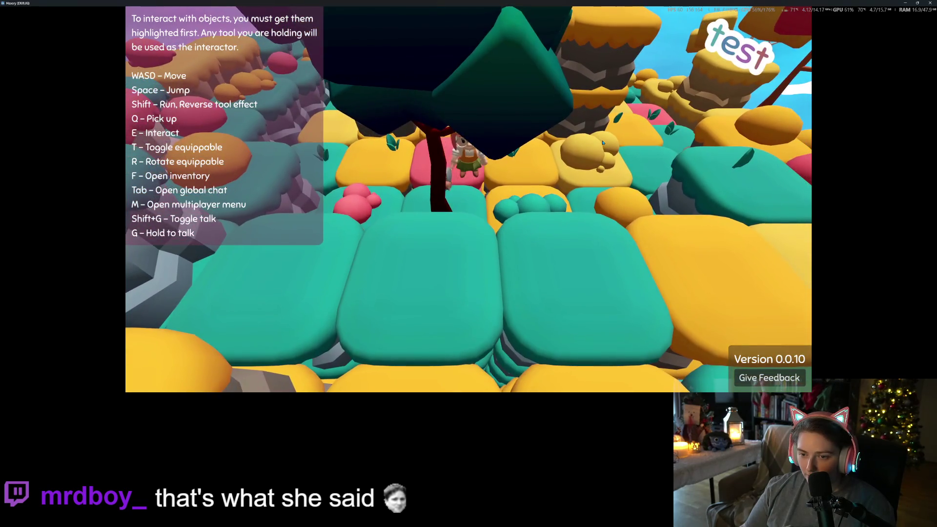
key("s")
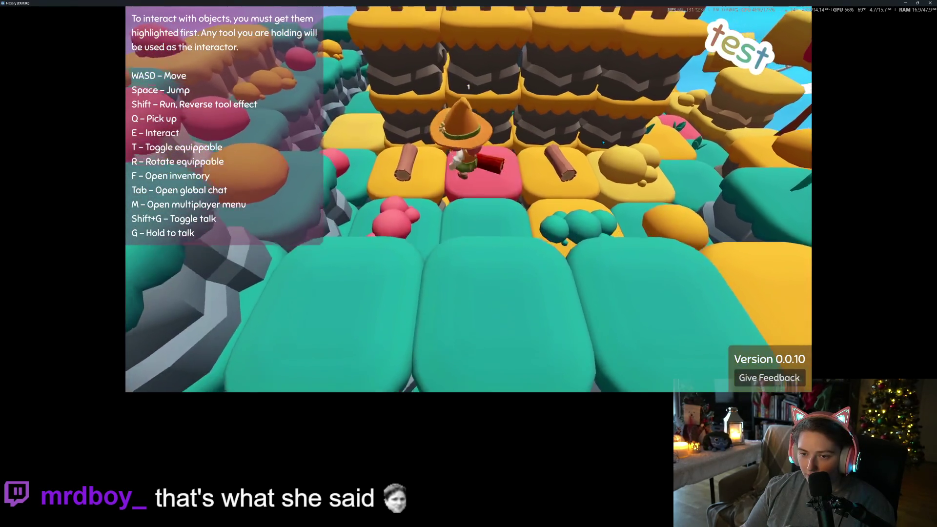
key("d")
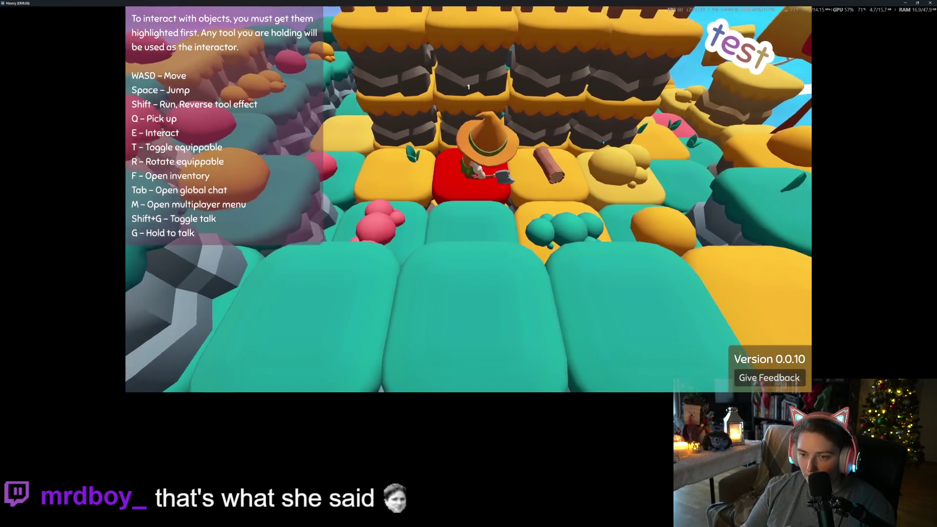
scroll(603, 142, "down", 5)
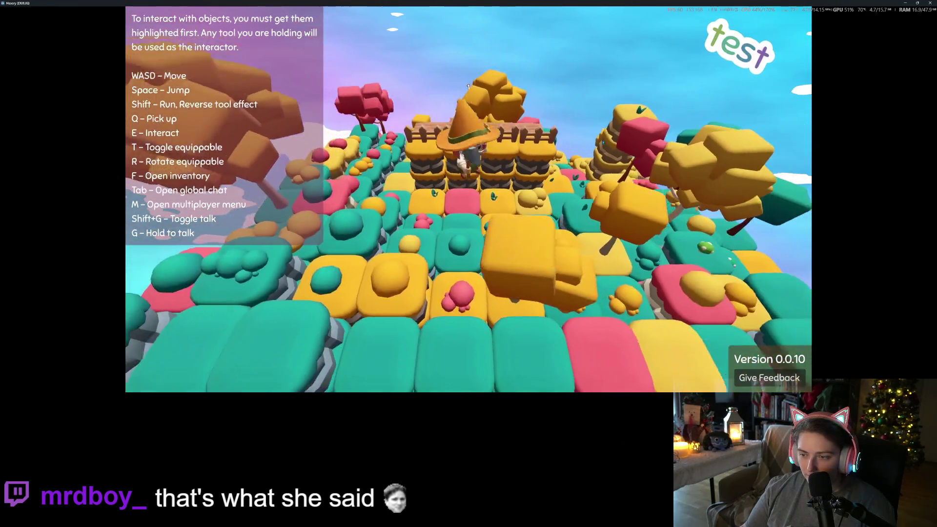
scroll(603, 142, "up", 5)
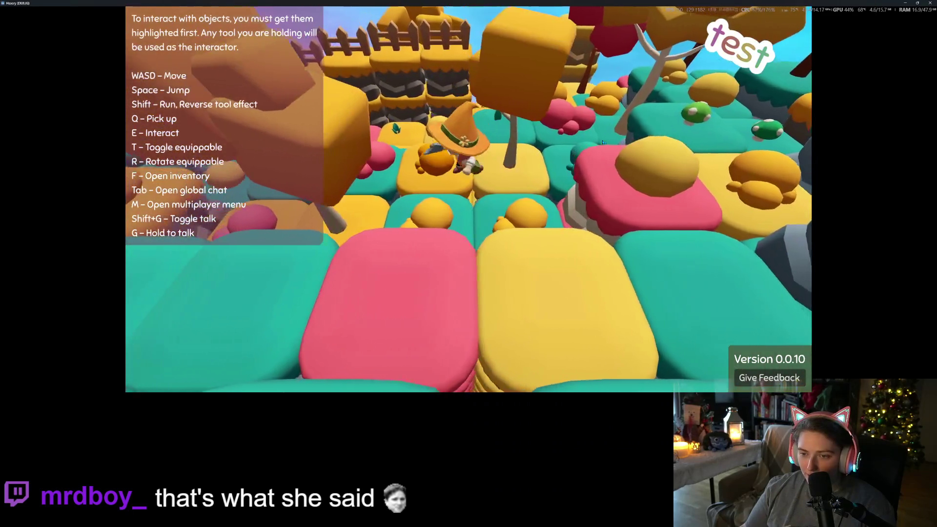
- Return around the tree toward the fence and deck and bring up the workbench recipes
key("w")
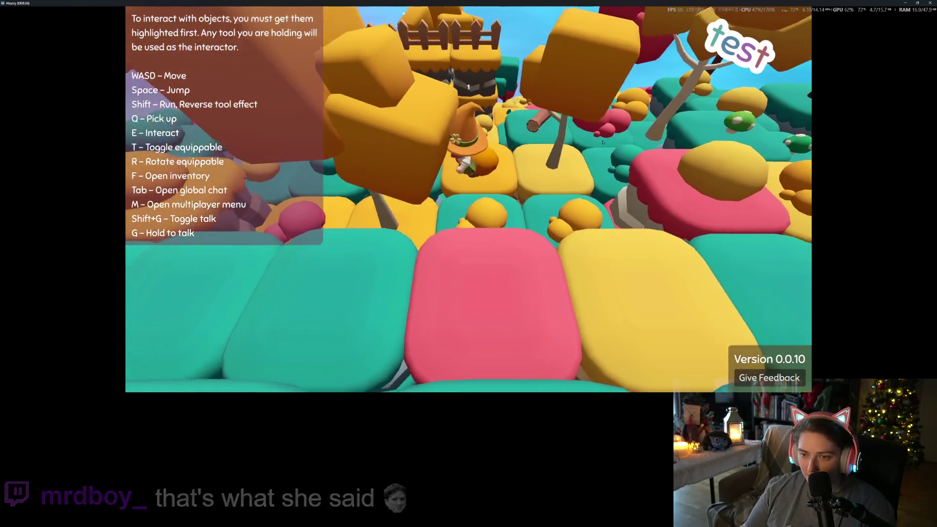
key("s")
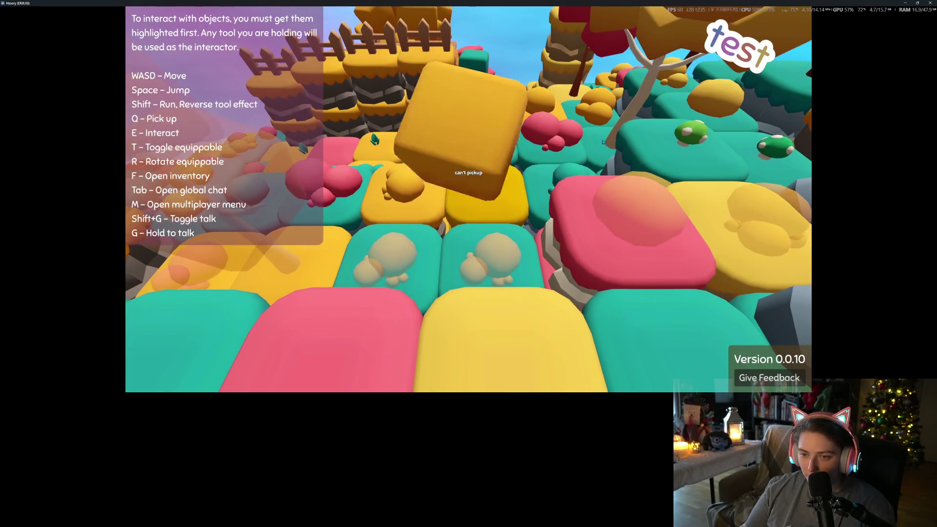
key("s")
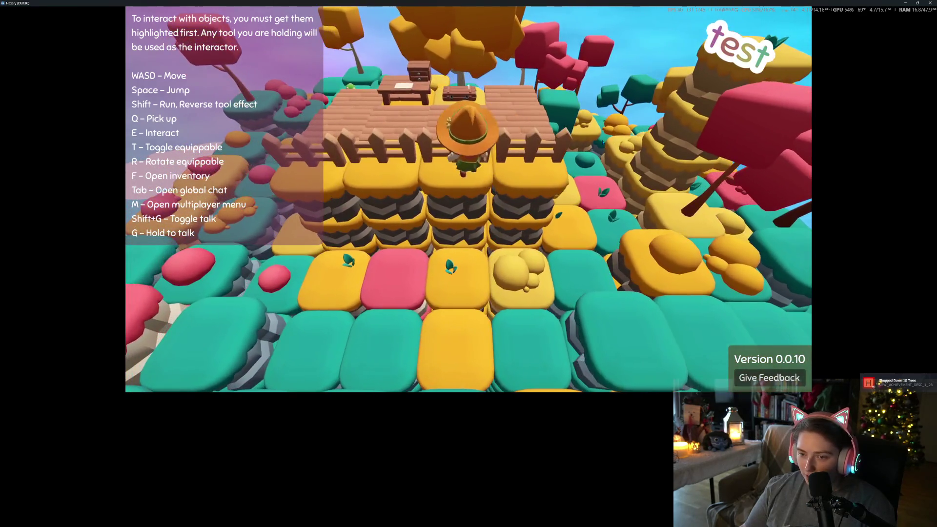
key("s")
key("s")
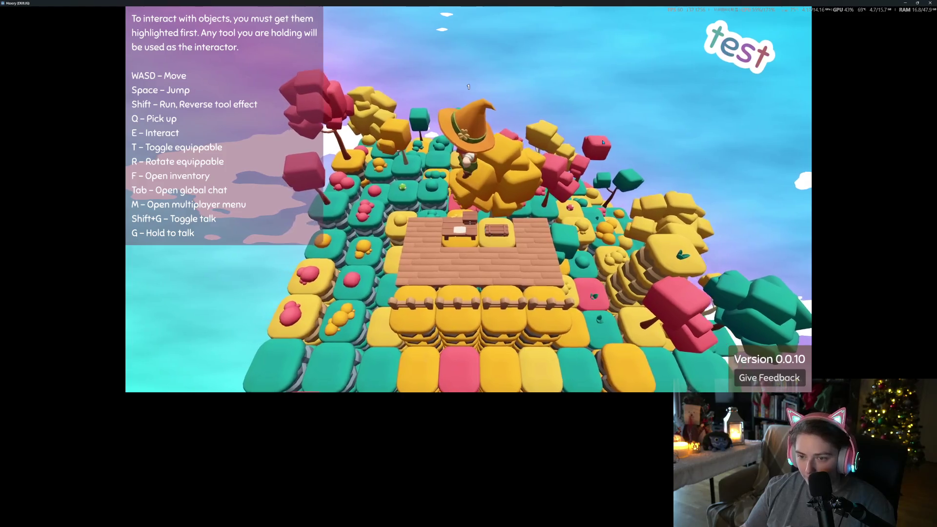
scroll(602, 142, "up", 5)
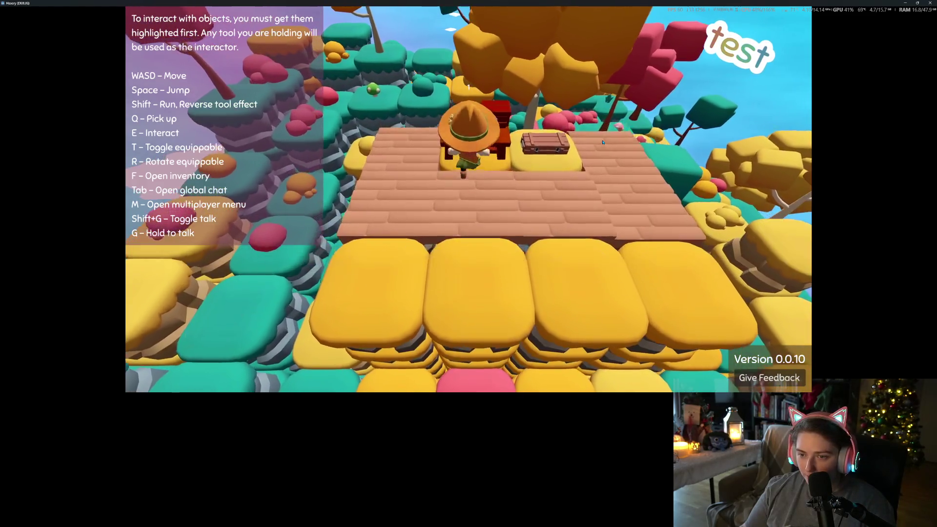
key("f")
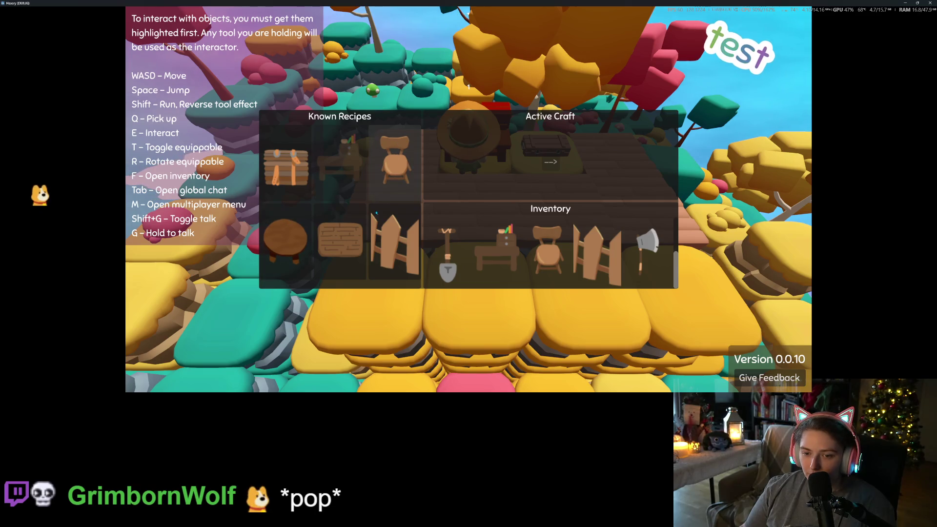
- Craft a wood plank from two logs with the wood plank recipe, then zoom back out
left_click(339, 240)
left_click(553, 164)
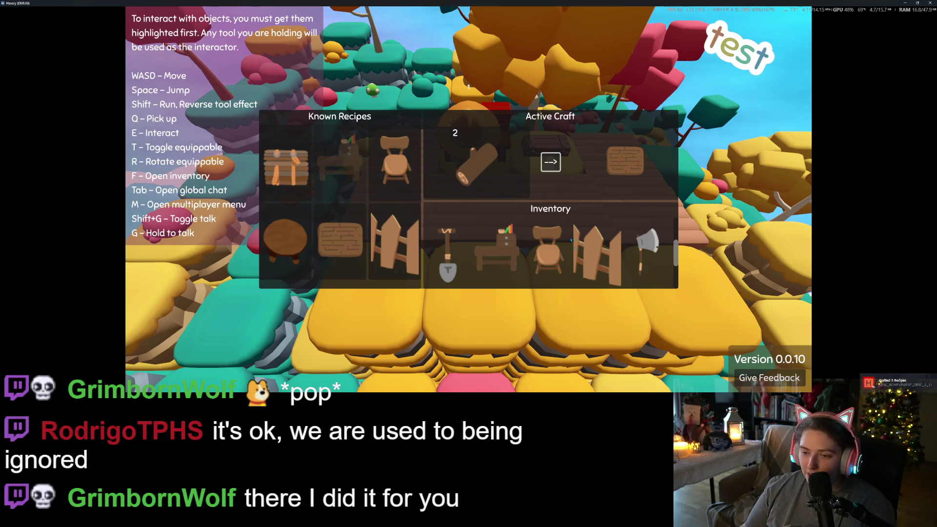
scroll(554, 235, "up", 1)
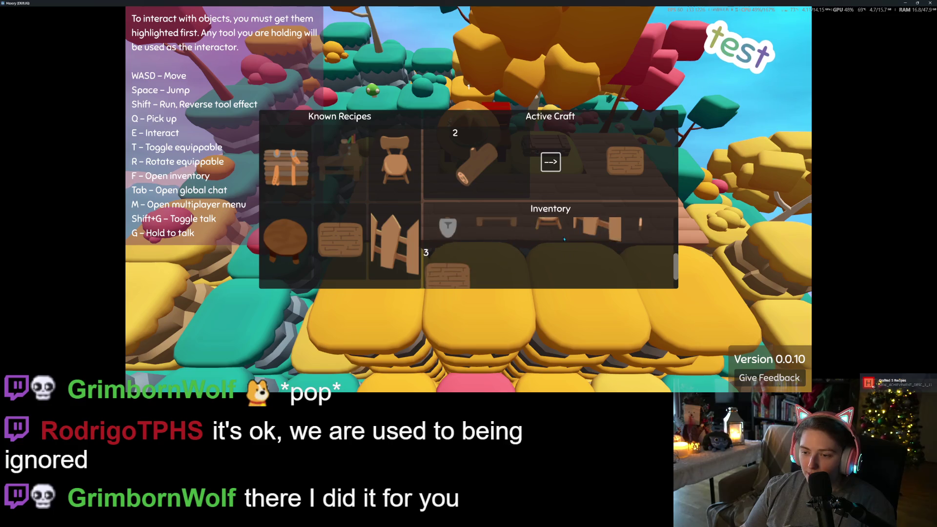
left_click(550, 166)
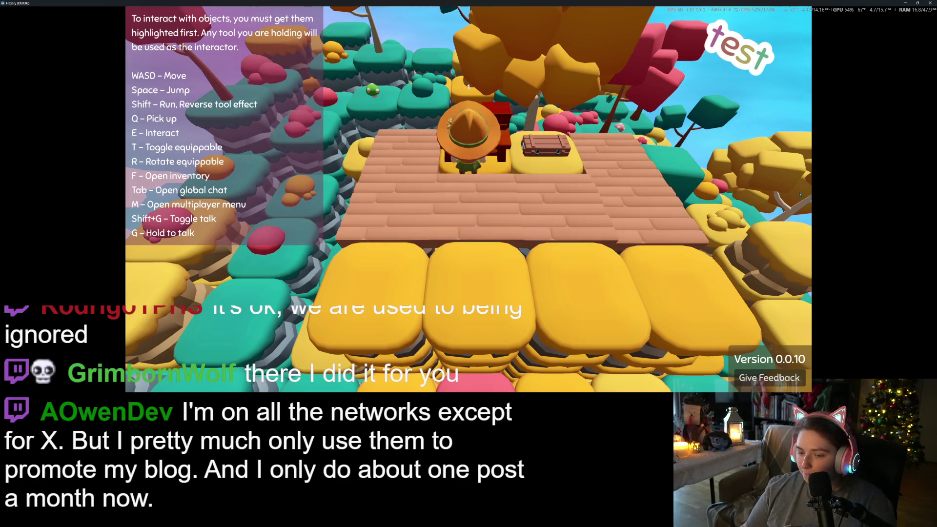
scroll(799, 195, "down", 5)
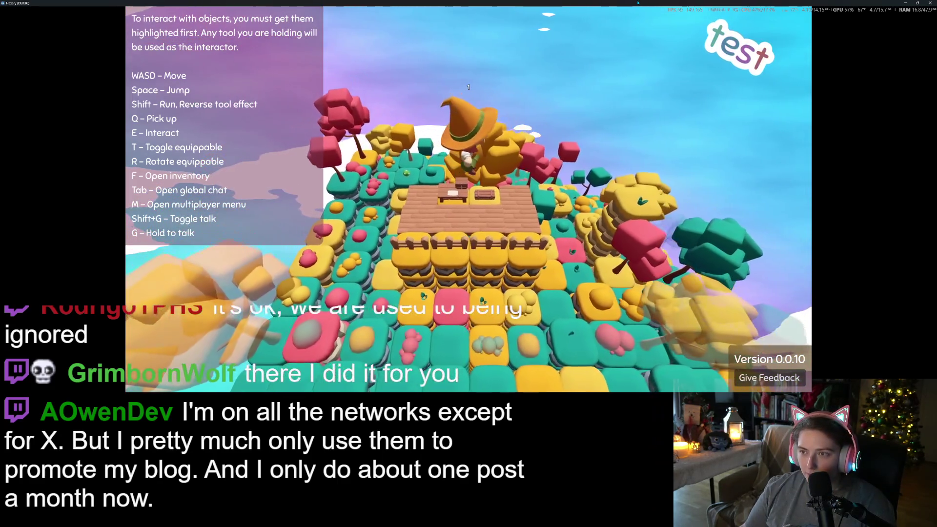
- Float the first game window and snap it left, with the second game on the right
left_click_drag(638, 2, 620, 31)
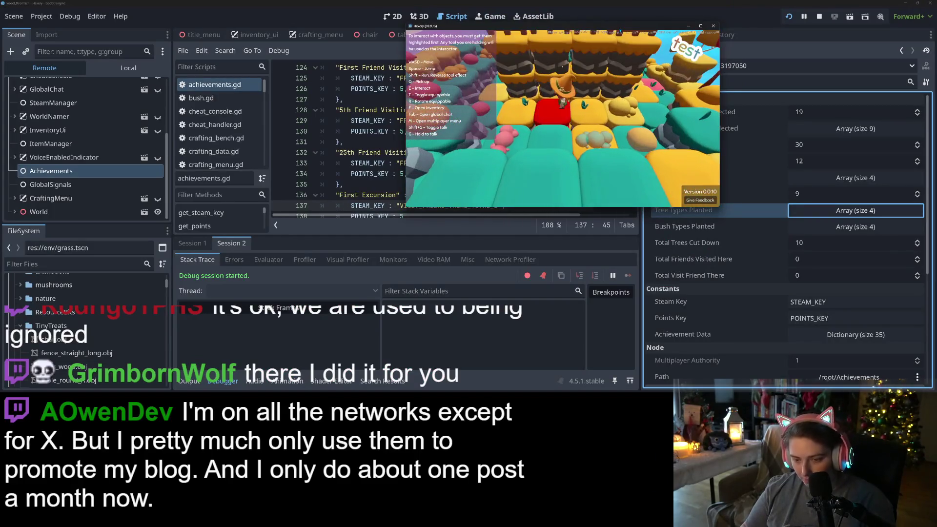
key("super+Left")
left_click(655, 129)
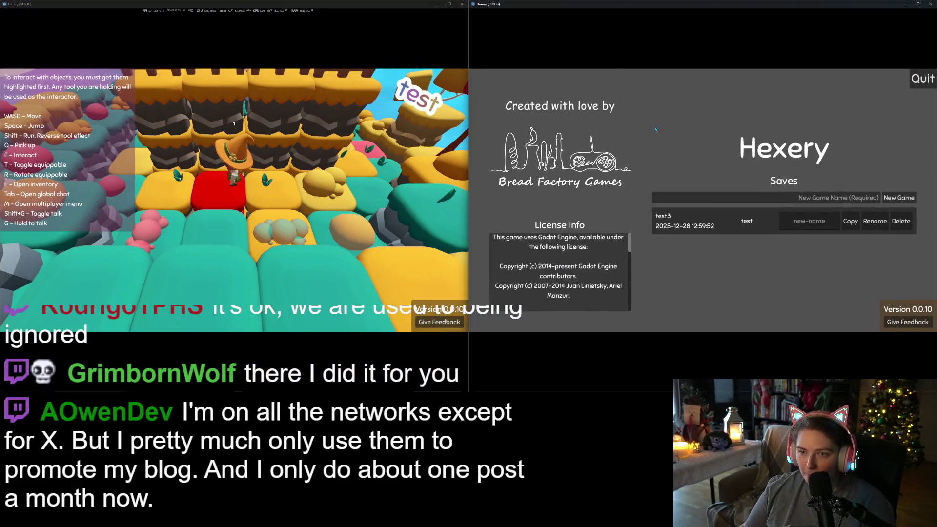
- In the second game, create a new save 'test2' with a world named 'fesf'
left_click(857, 196)
type("test2")
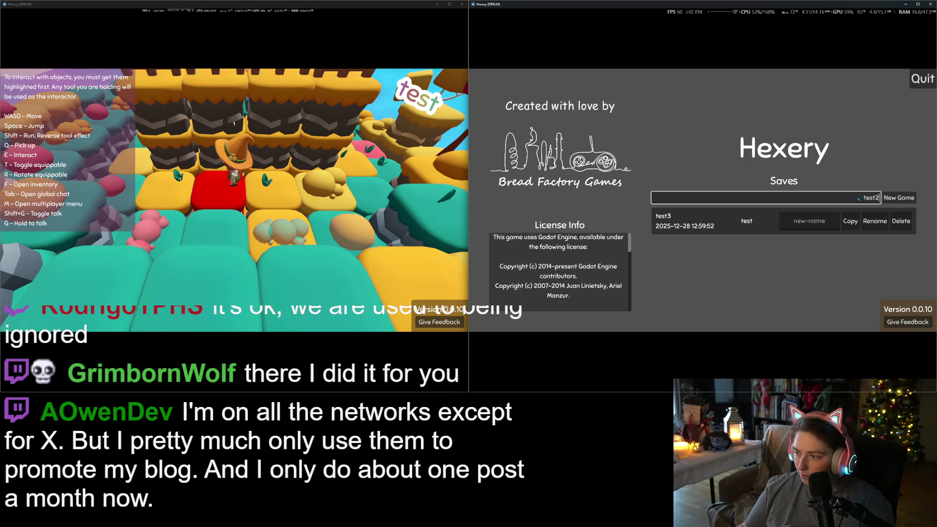
key("Return")
type("fesf")
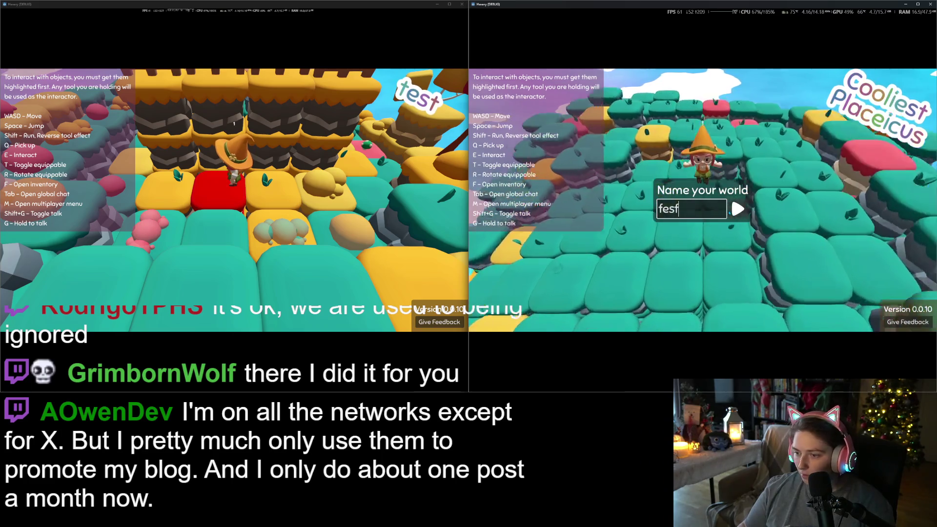
key("Return")
- Join the local multiplayer session from the left game window
left_click(250, 178)
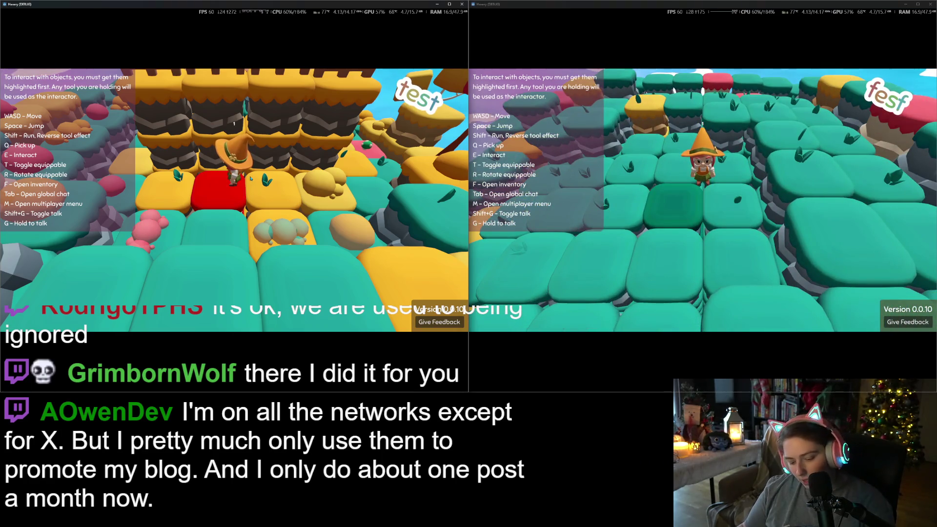
key("m")
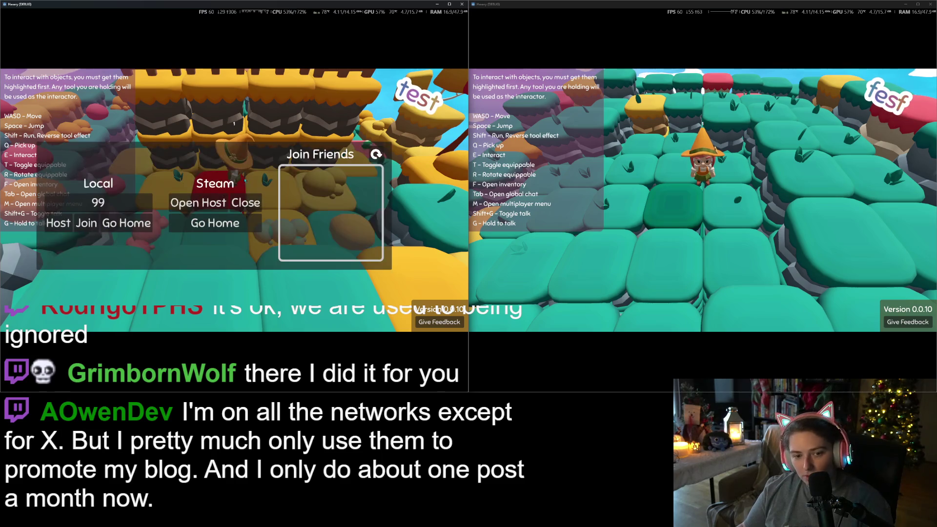
left_click(86, 224)
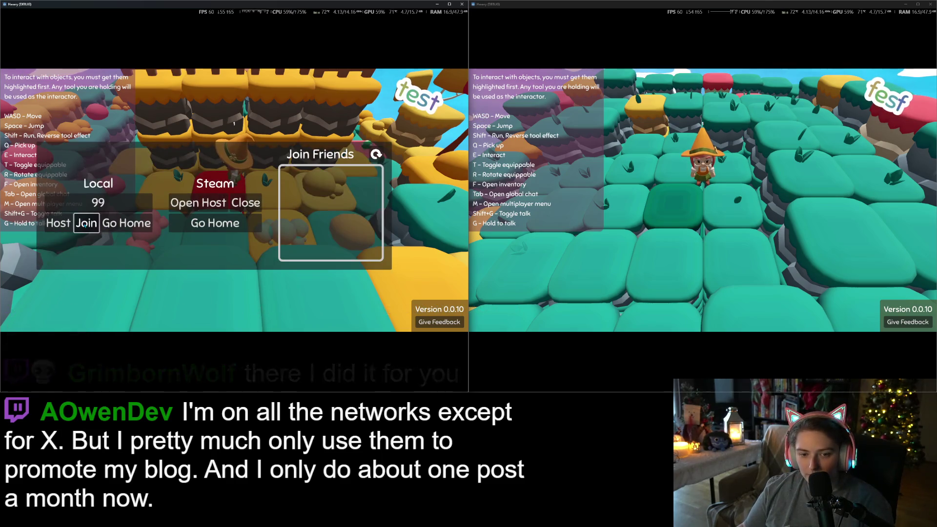
- Host the fesf world locally from the right window and walk both witches together
key("m")
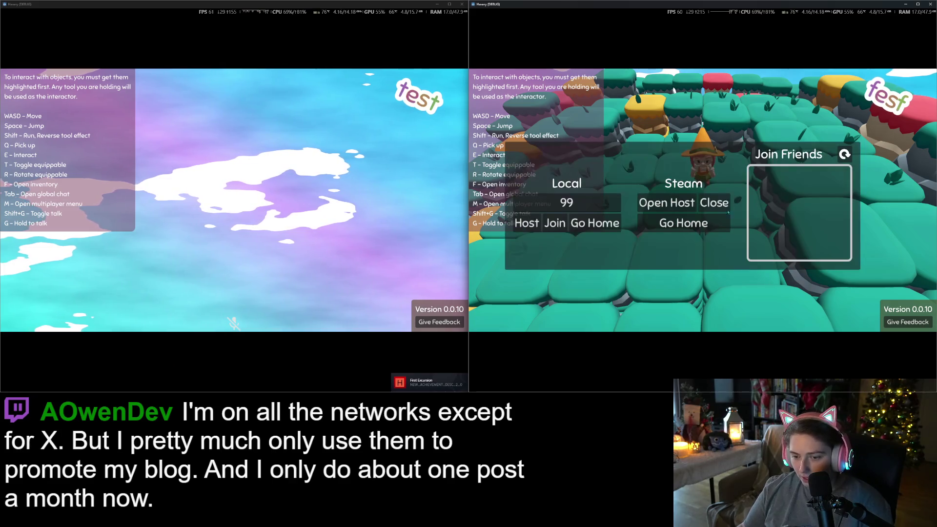
left_click(525, 221)
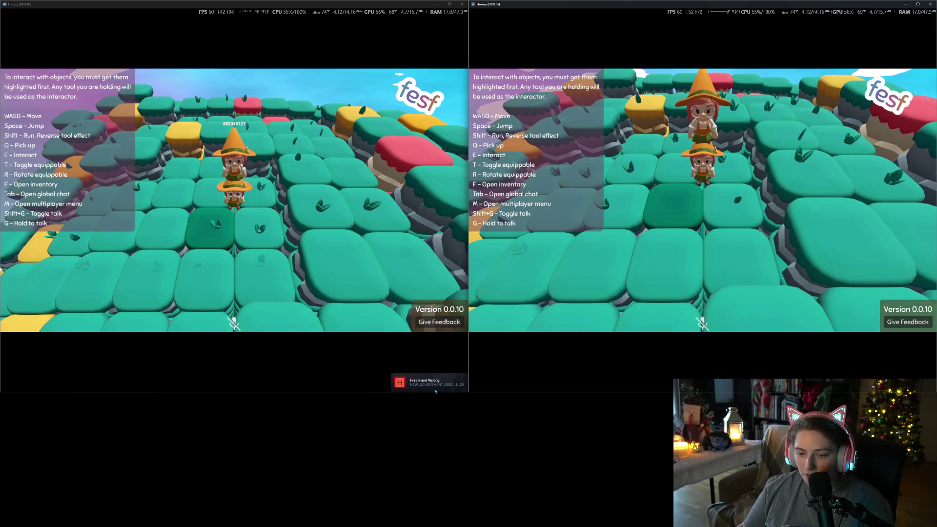
key("s")
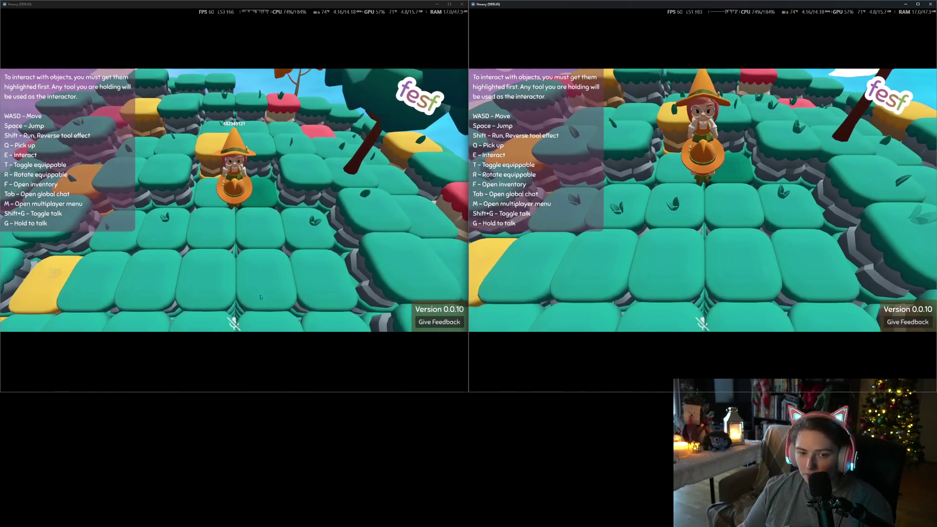
key("w")
key("s")
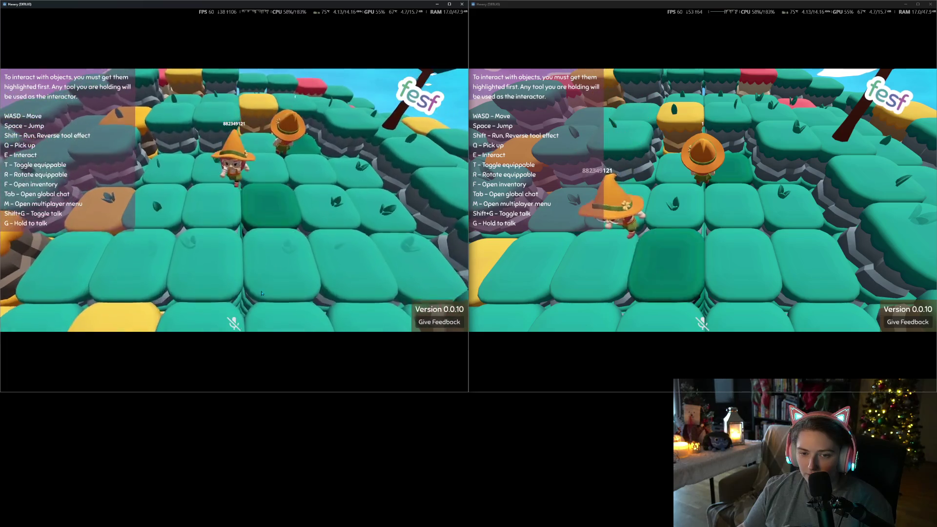
key("space")
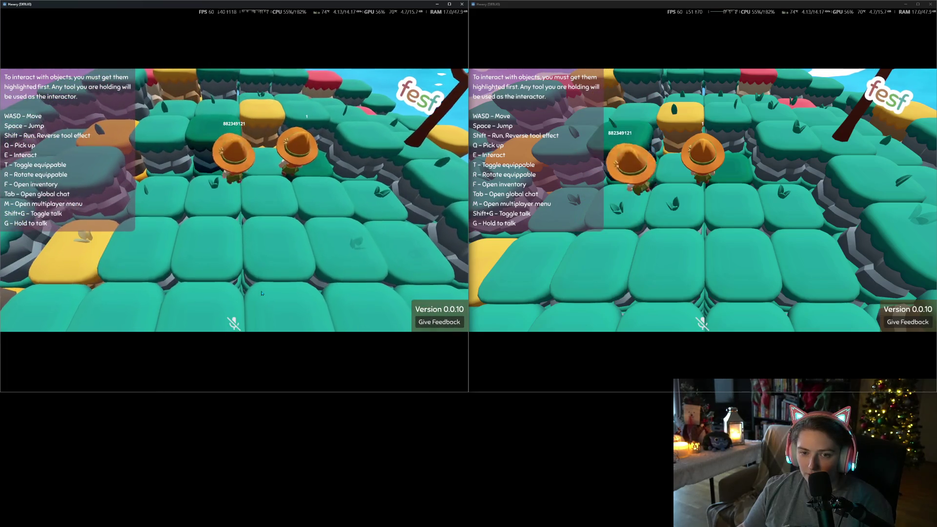
left_click(740, 174)
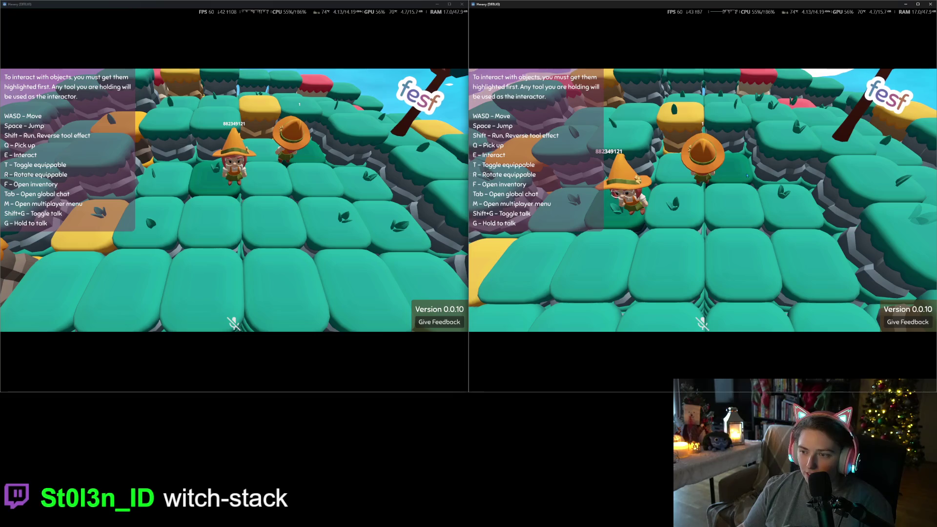
- Send both players back to the home island with Local Go Home
key("s")
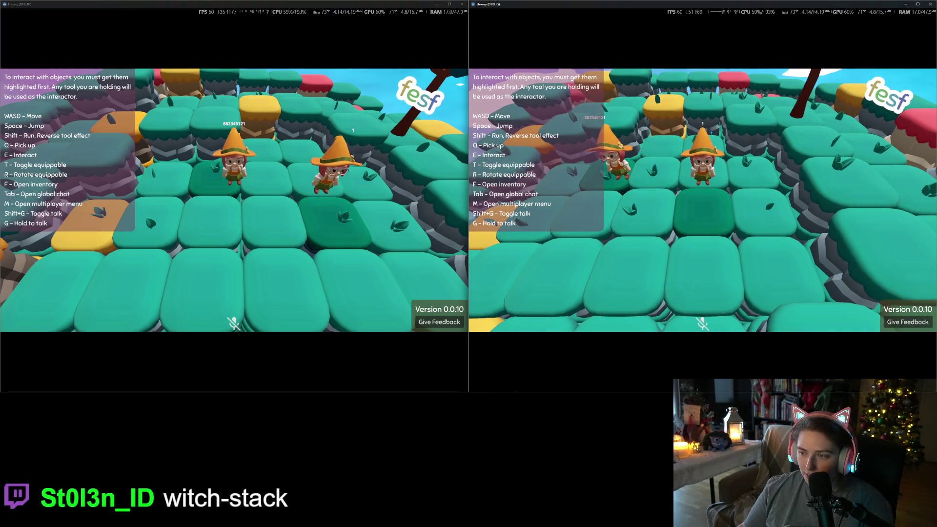
key("f")
key("f")
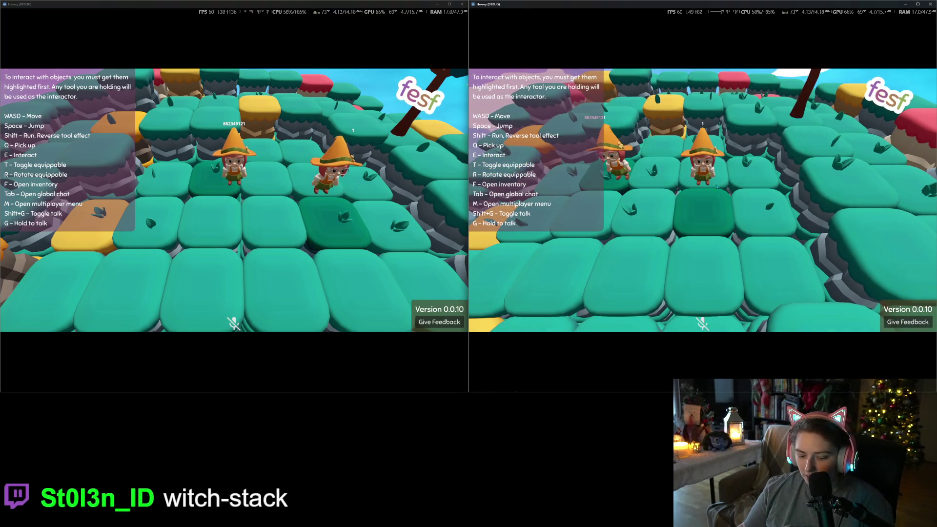
key("m")
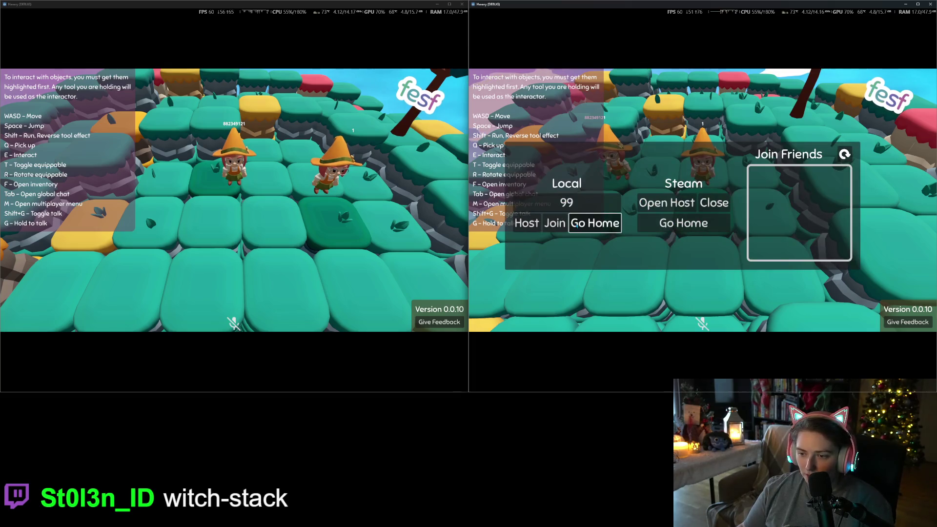
left_click(594, 223)
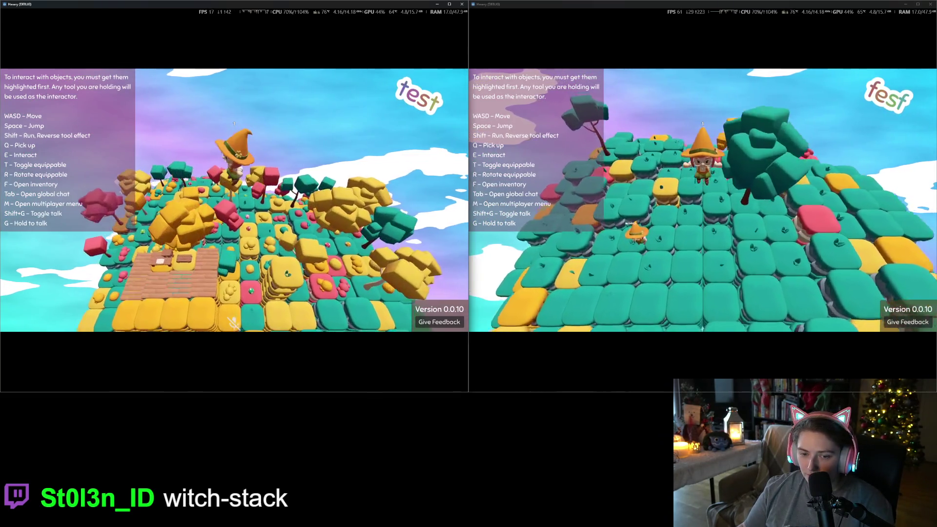
- Host the home island locally from the left window and join it from the right
key("m")
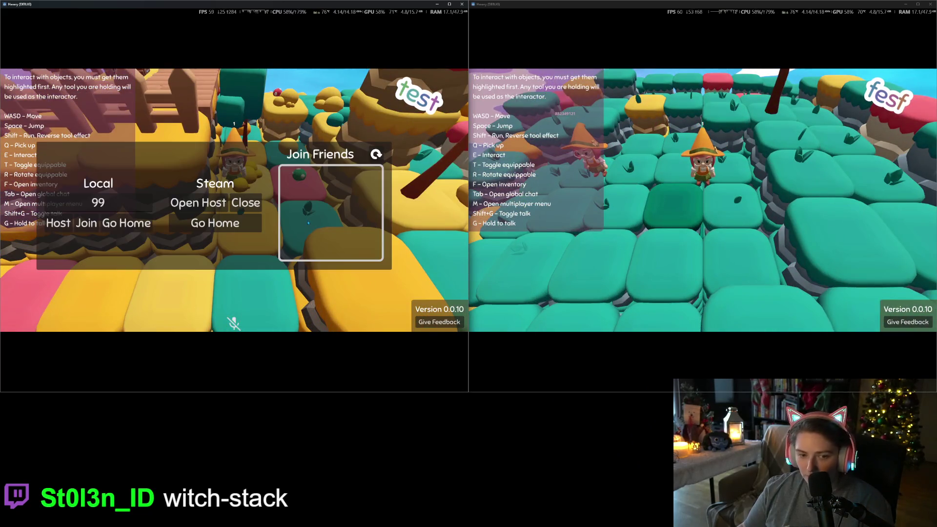
left_click(58, 223)
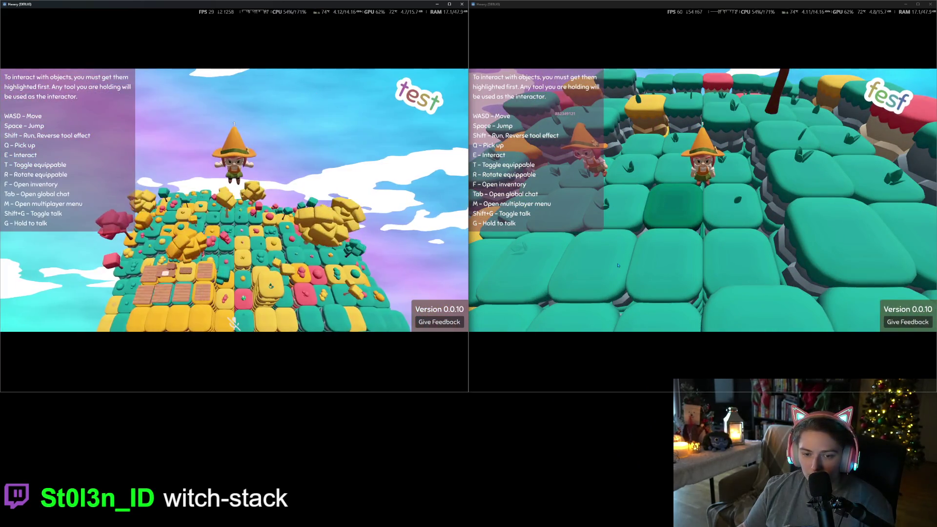
key("m")
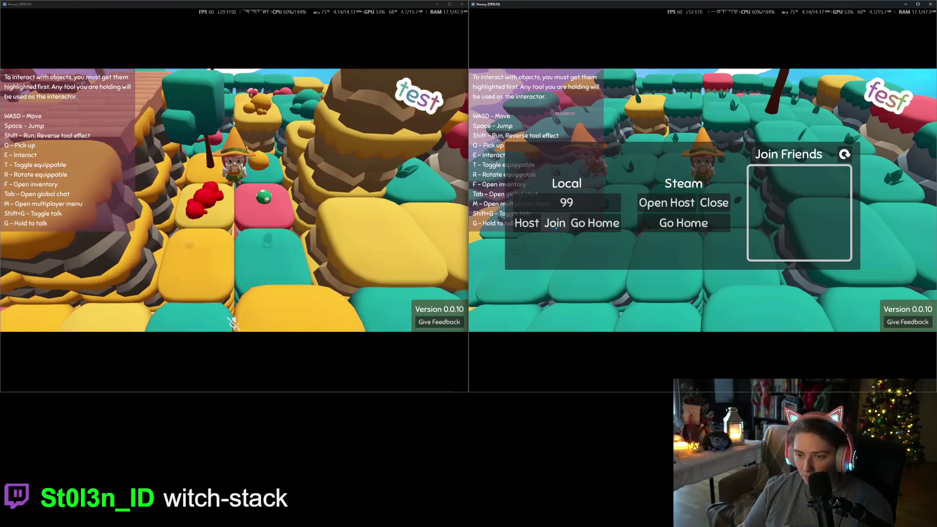
left_click(555, 225)
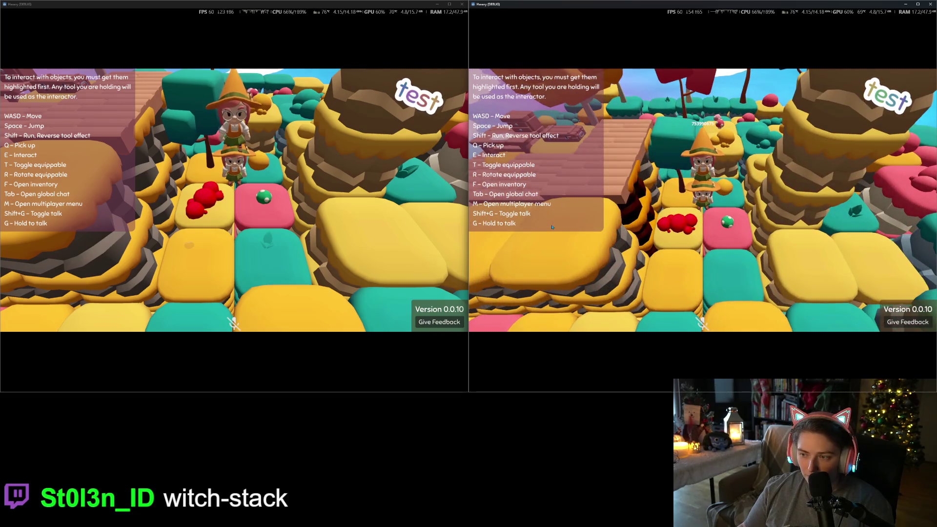
- Walk the visiting witch across the tiles, along the wall, and off the red tile
key("w")
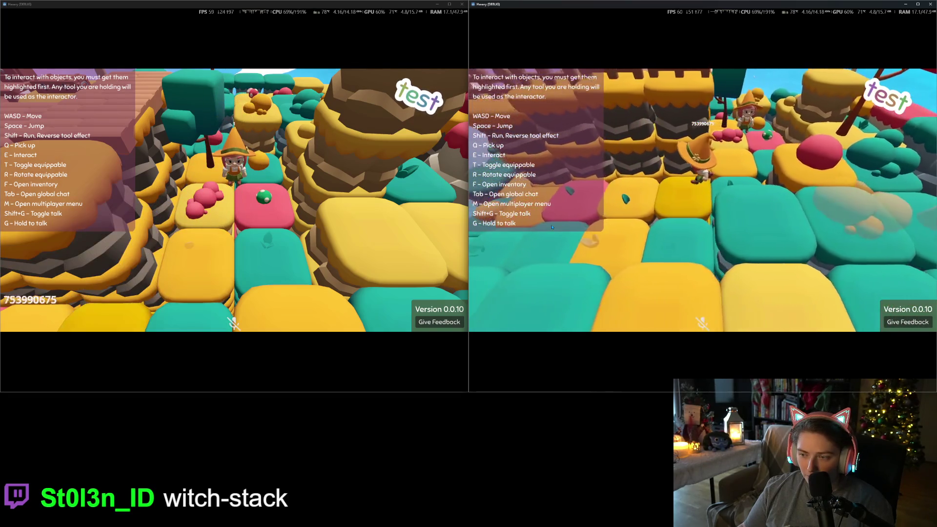
key("d")
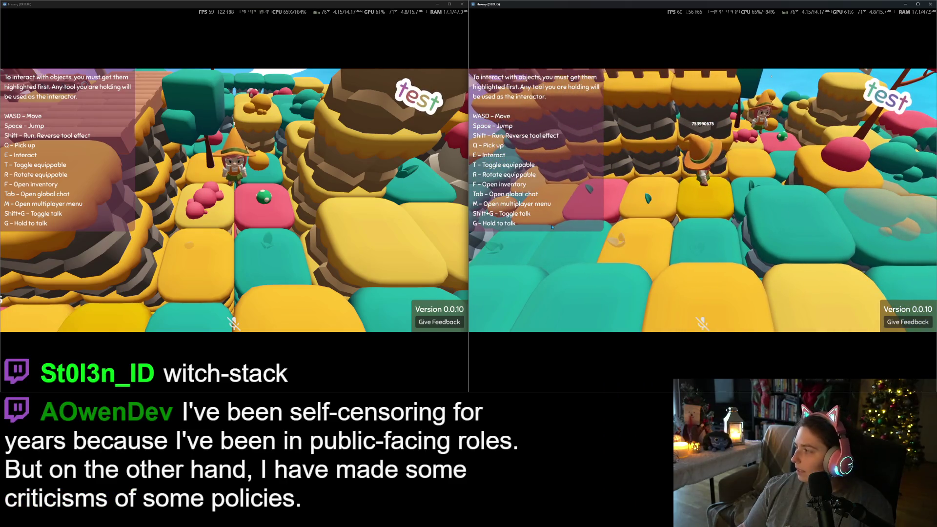
key("a")
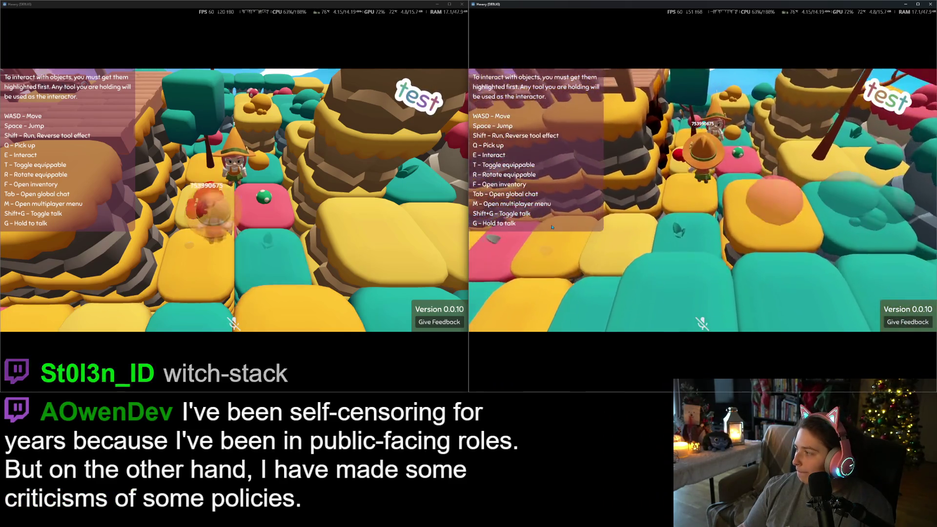
key("s")
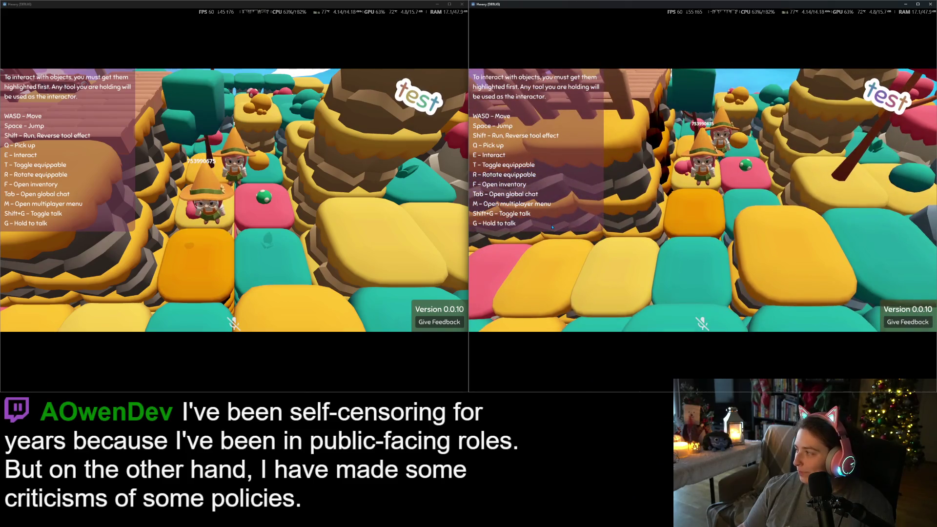
key("s")
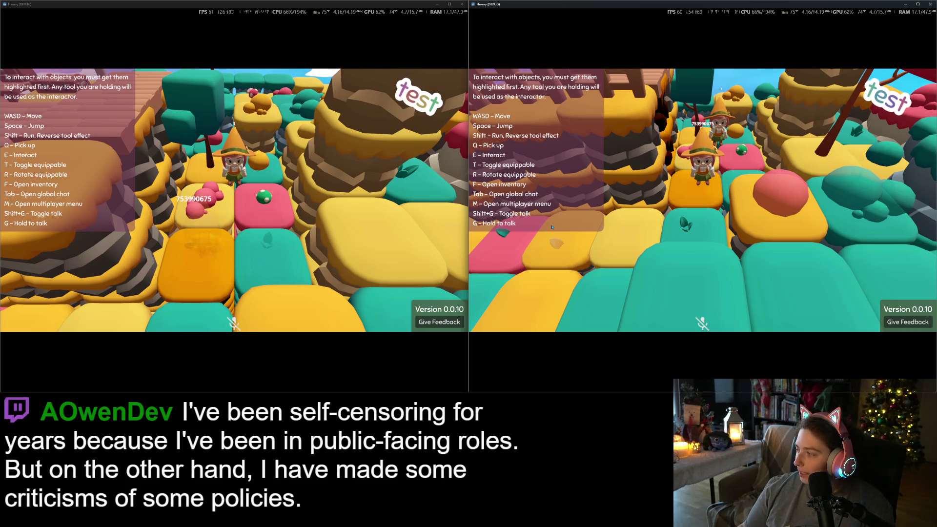
key("w")
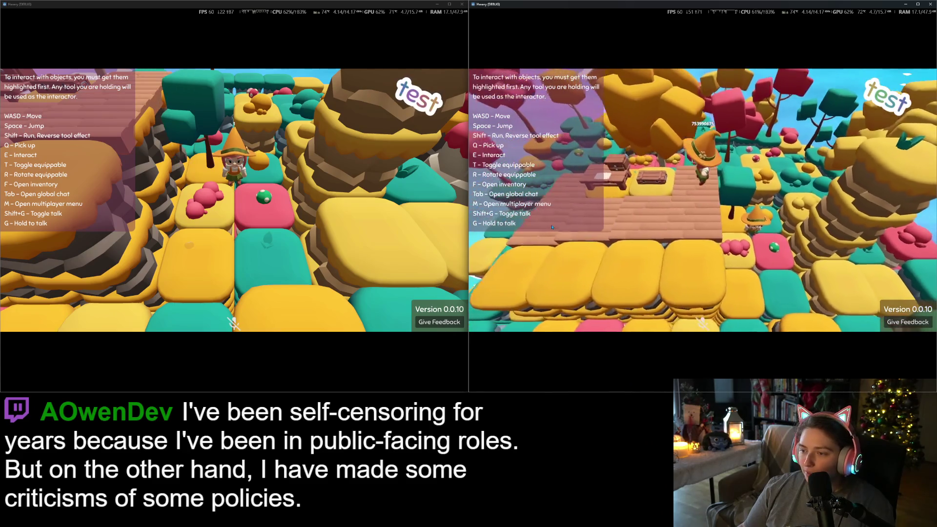
key("s")
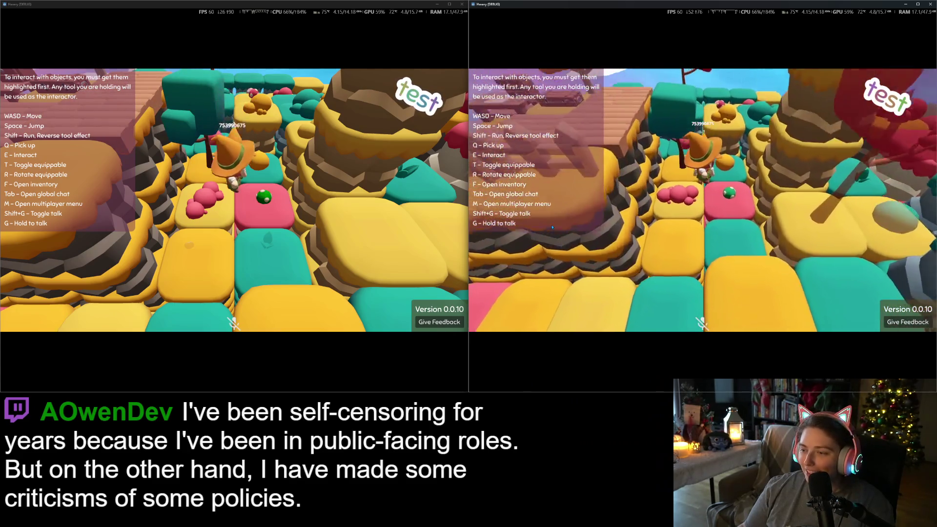
key("a")
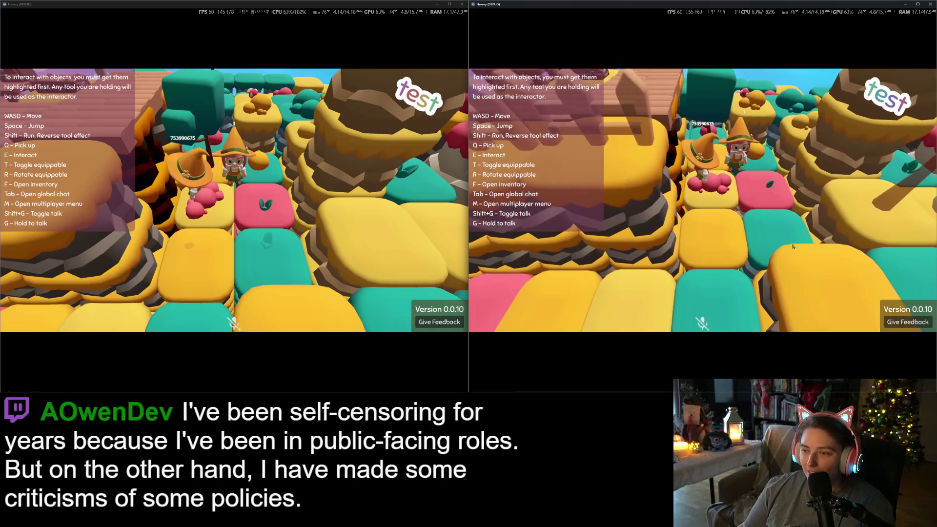
key("s")
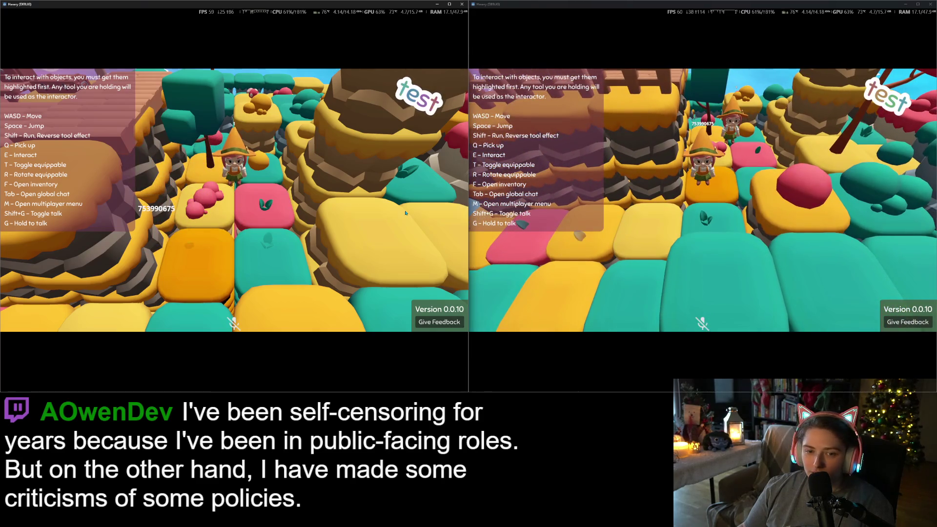
- Walk the visitor back and forth near the host witch and toggle the inventory
left_click(703, 215)
key("w")
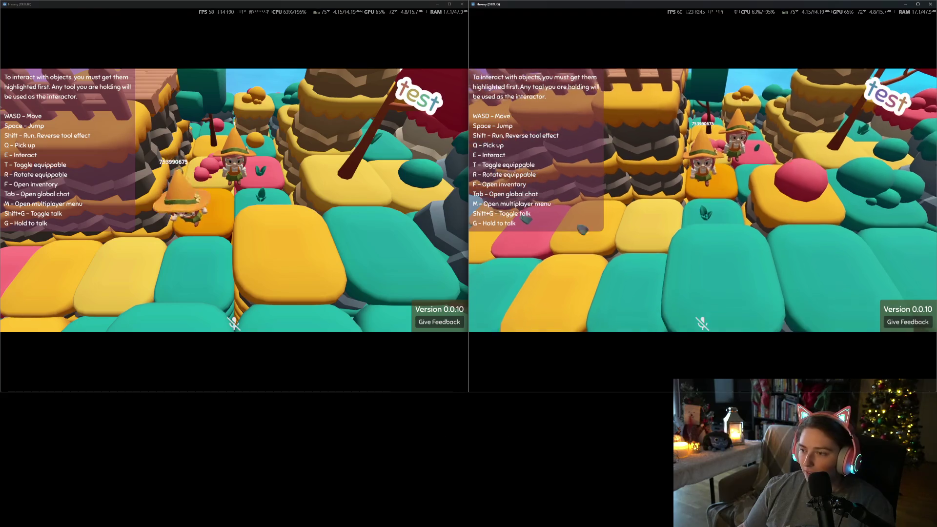
key("s")
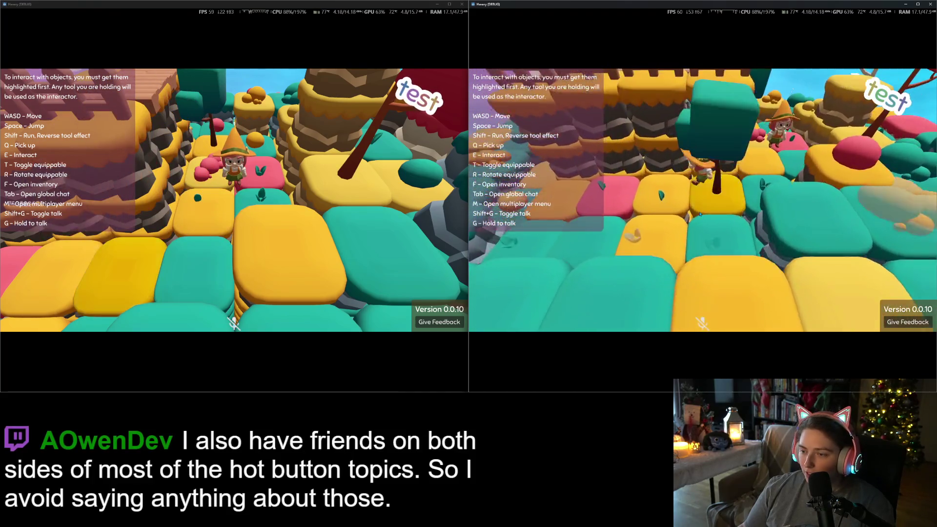
key("w")
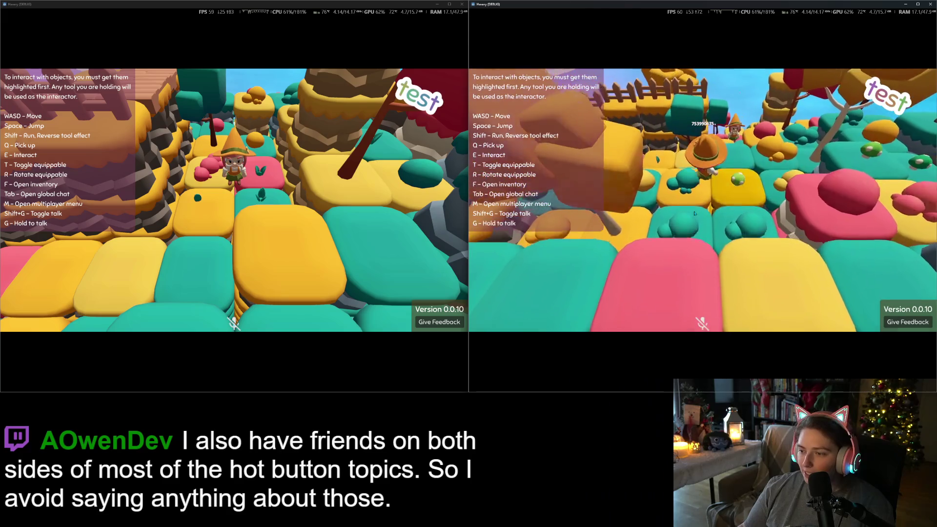
key("w")
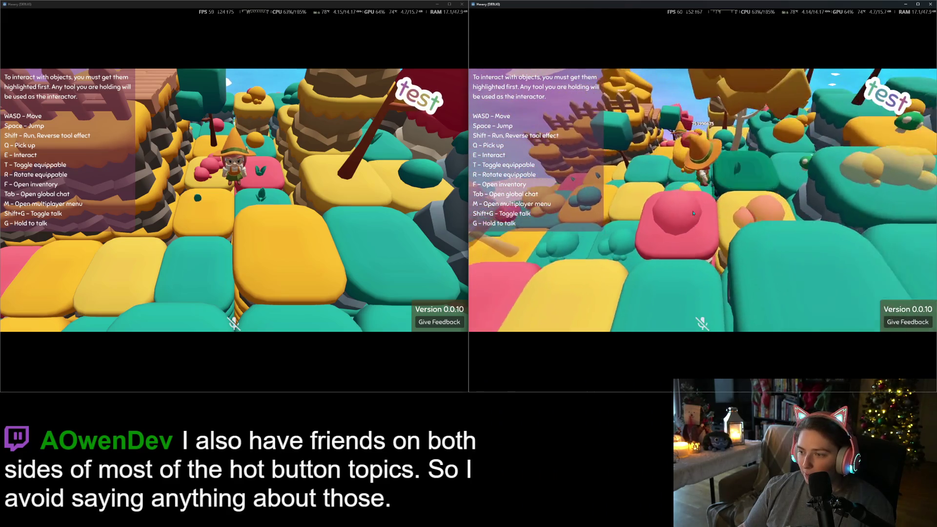
key("f")
key("f")
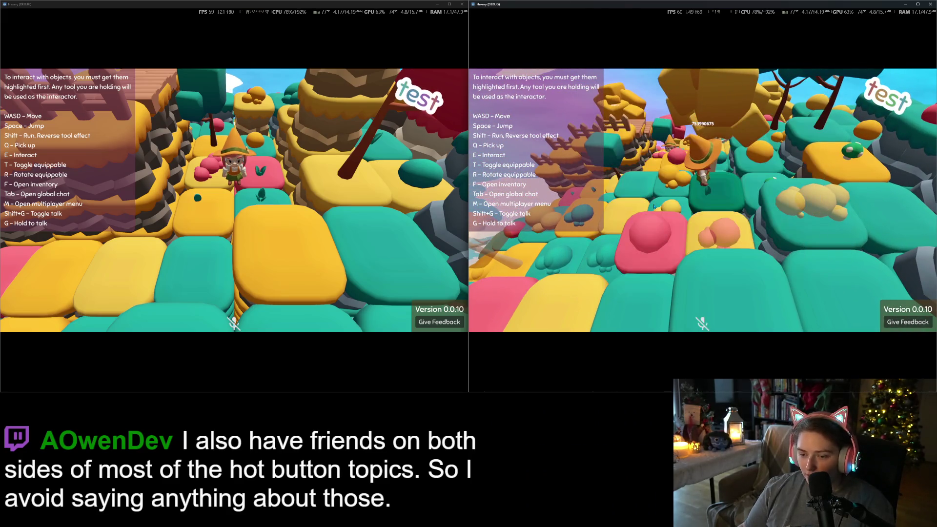
- Show the global chat log in the right window, then in the left window
key("Tab")
left_click(10, 267)
key("Tab")
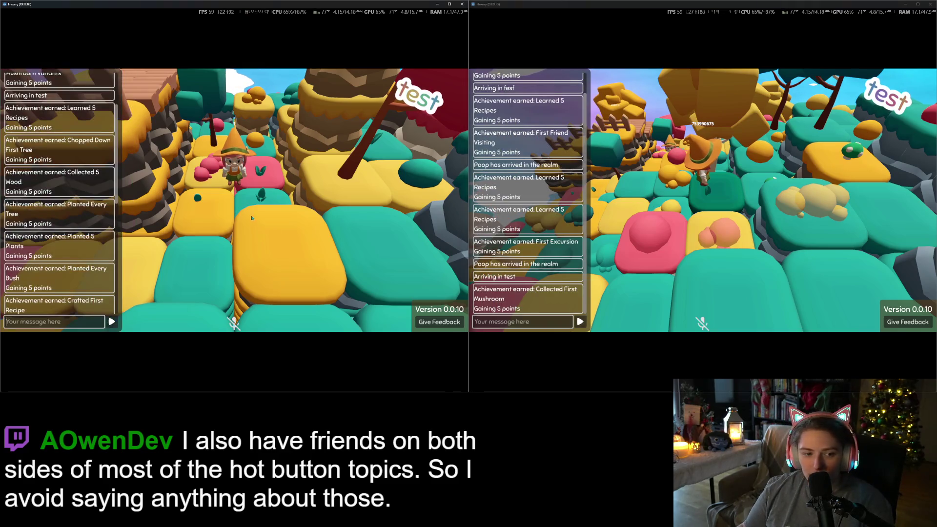
scroll(9, 267, "up", 5)
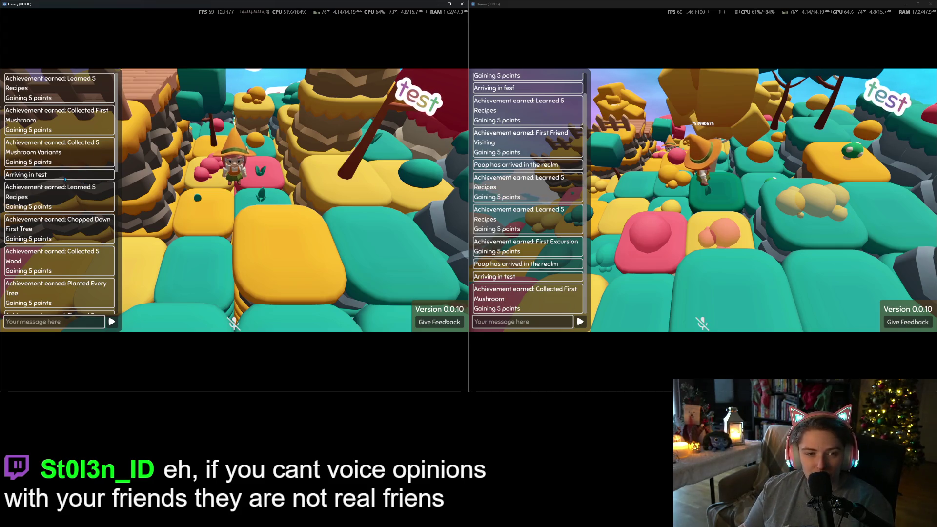
scroll(64, 191, "down", 2)
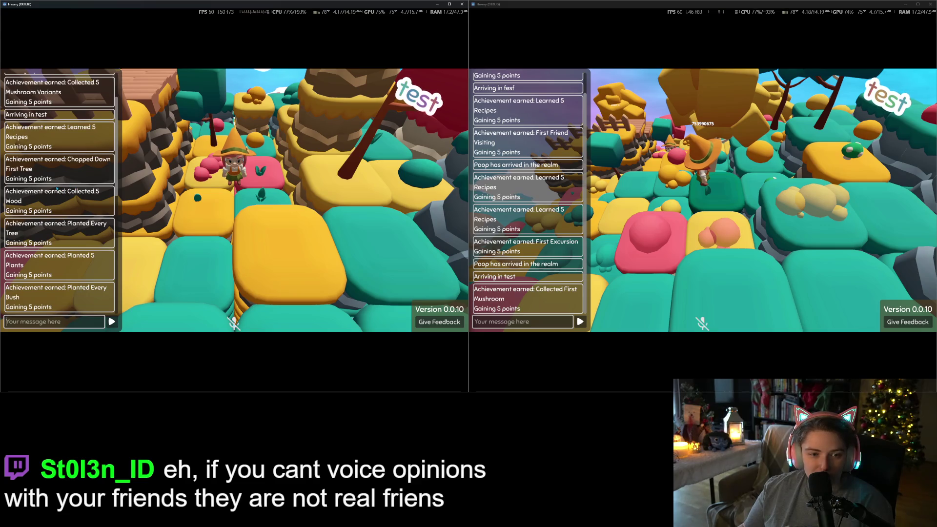
scroll(57, 190, "down", 1)
scroll(58, 149, "down", 2)
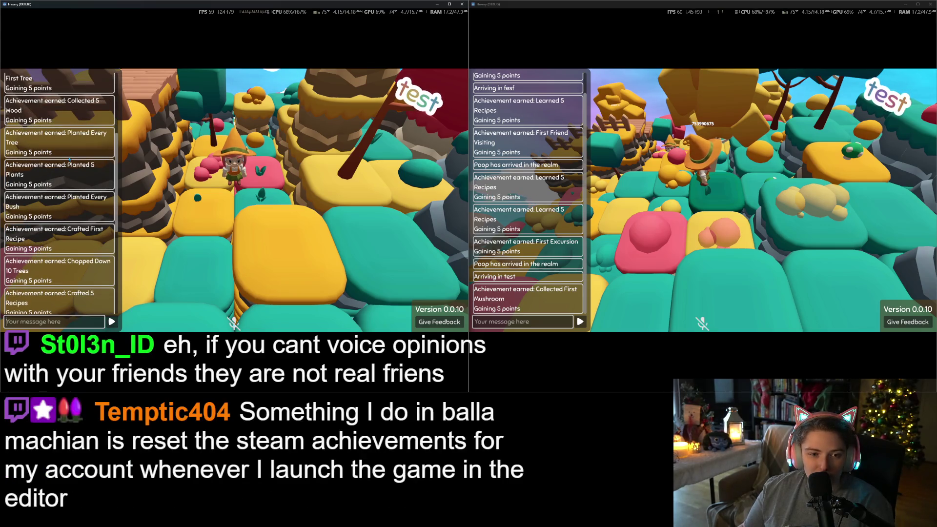
scroll(52, 144, "down", 1)
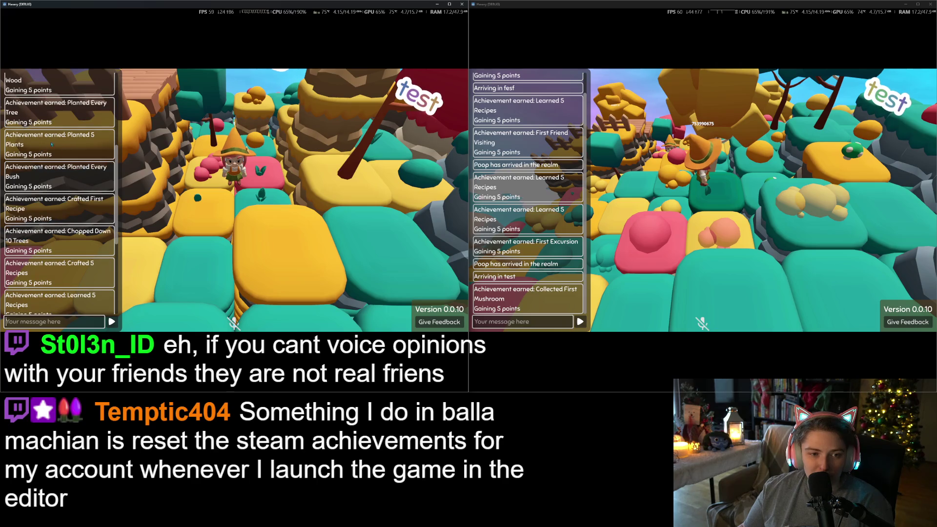
scroll(28, 170, "down", 1)
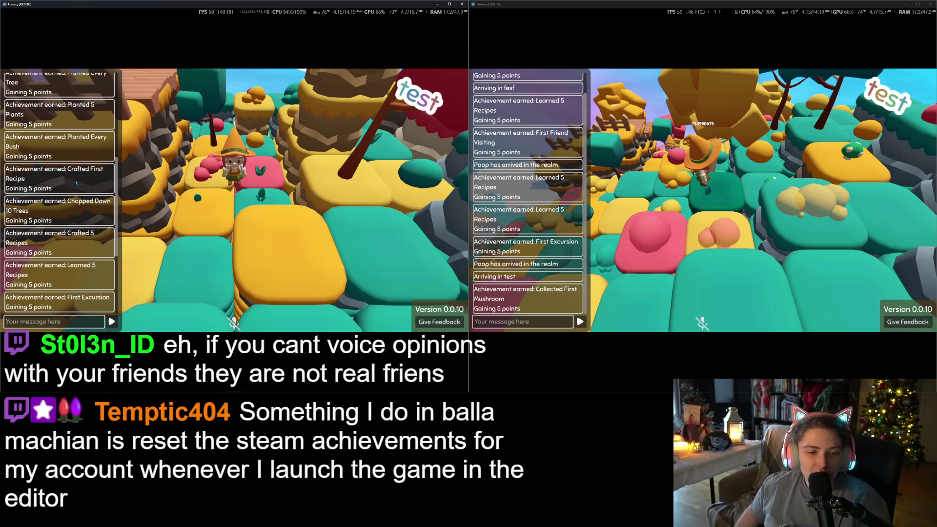
scroll(77, 195, "down", 2)
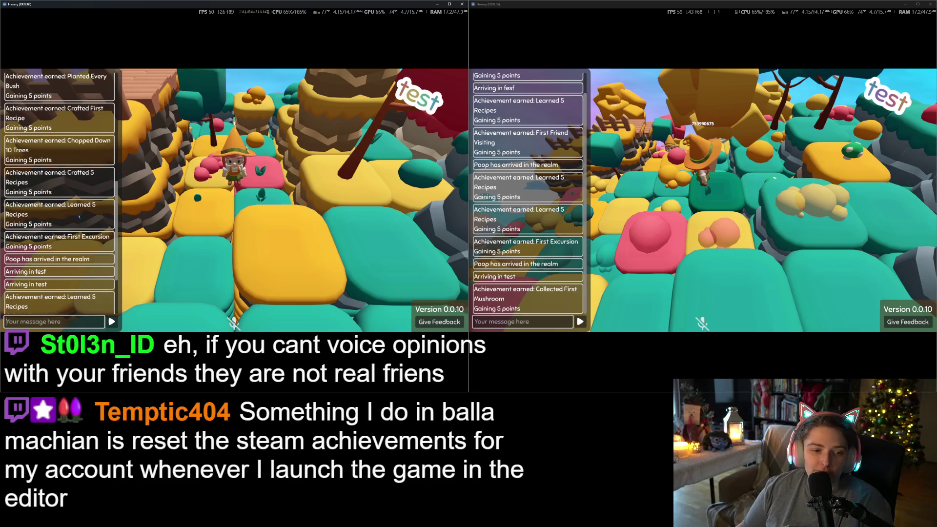
scroll(58, 223, "down", 1)
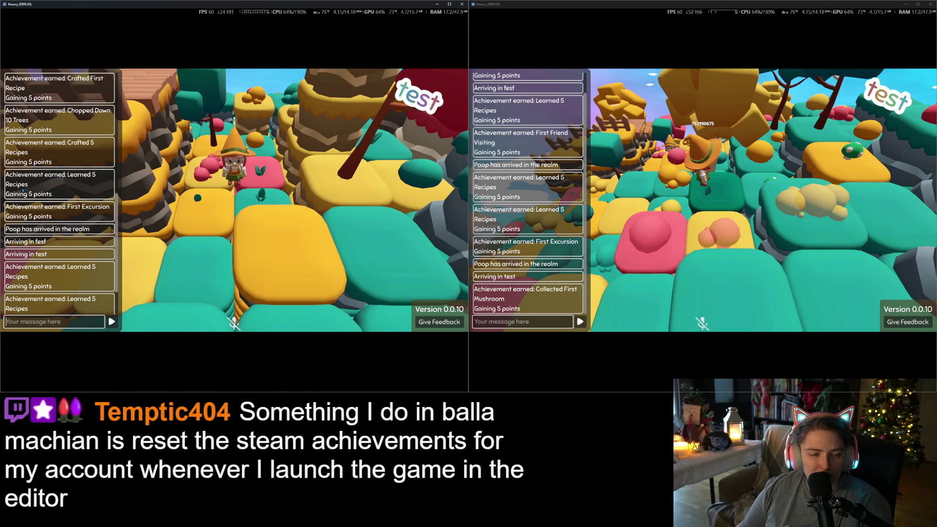
key("Escape")
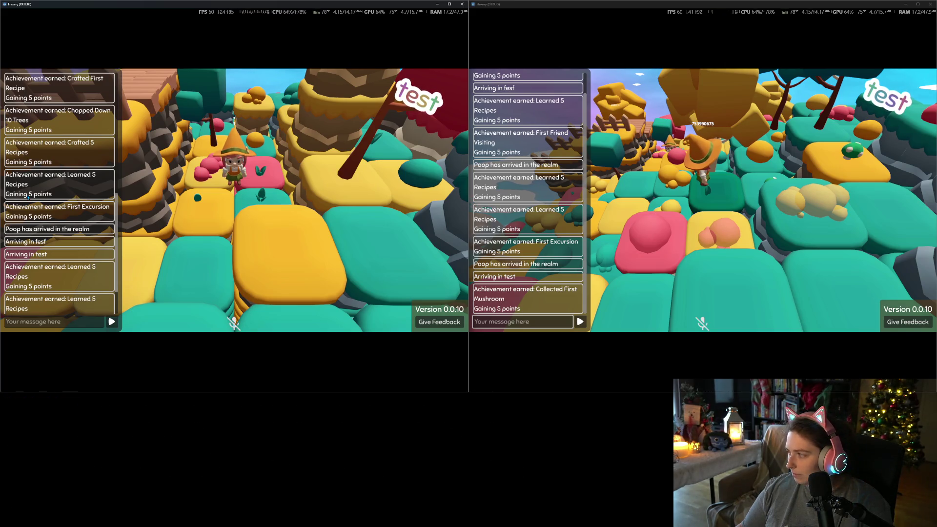
scroll(21, 204, "down", 1)
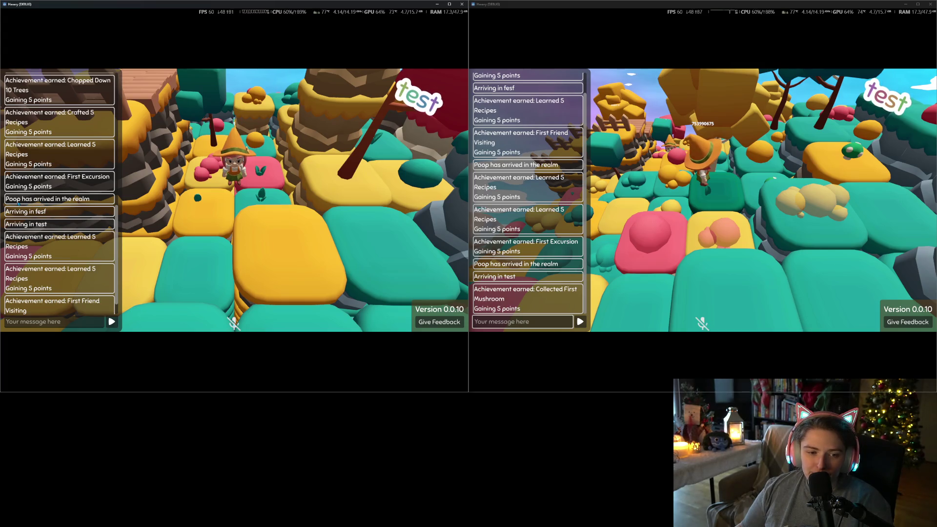
scroll(18, 204, "down", 1)
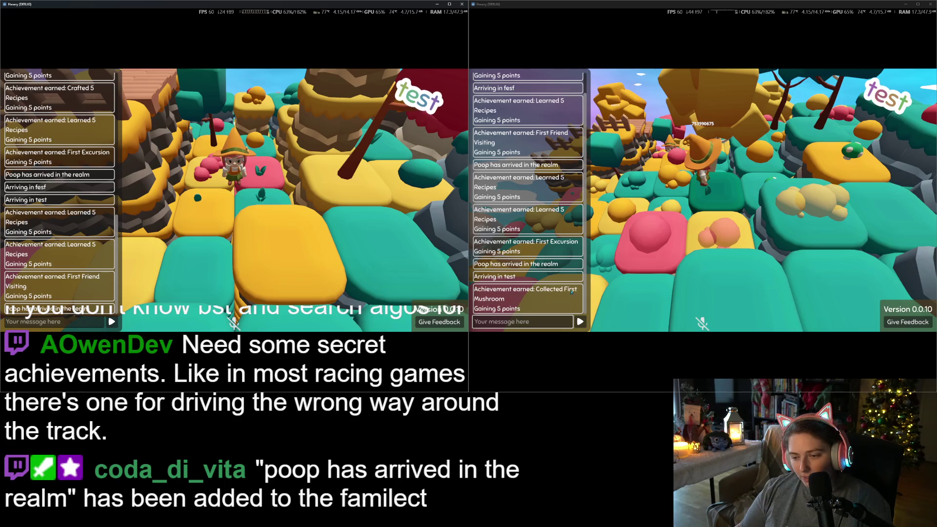
scroll(541, 296, "up", 1)
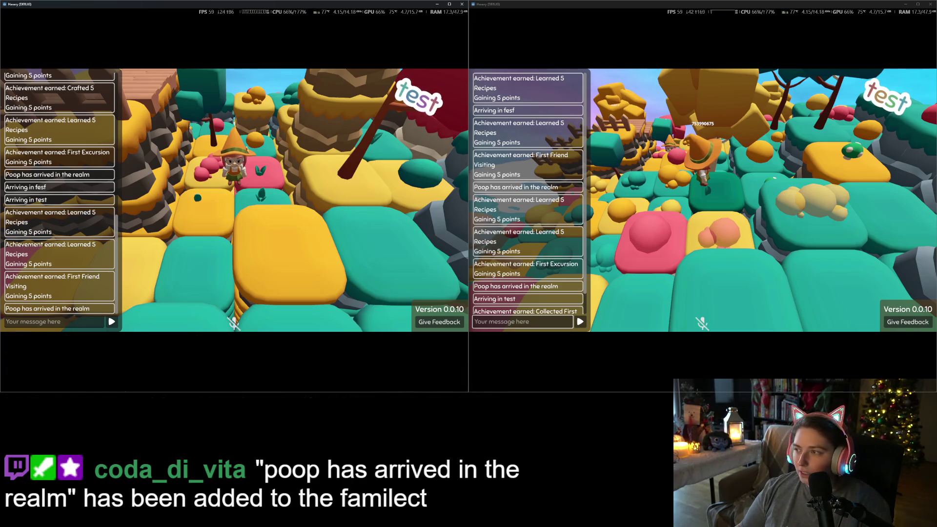
- Close the right Hexery window, then the left one
left_click(929, 4)
left_click(461, 5)
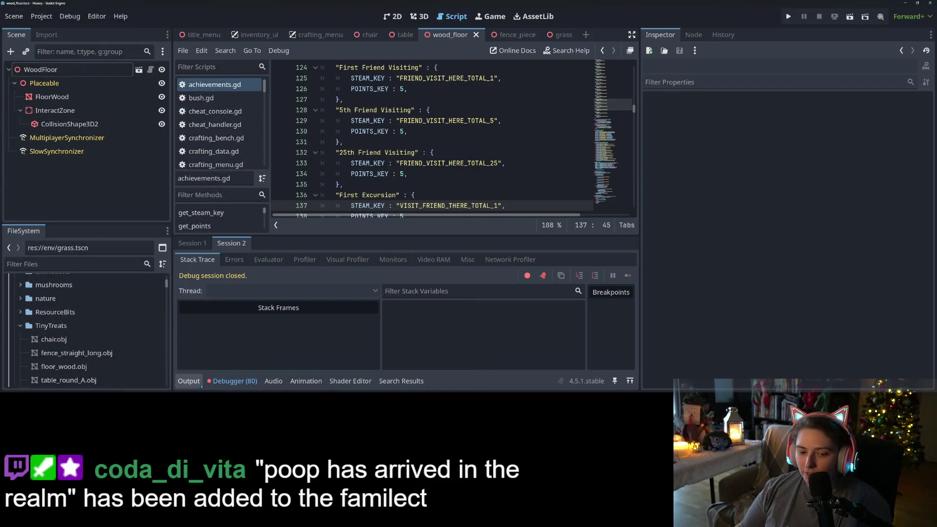
- Show Session 1's Errors (80) list and scroll through the inventory get_node 'Node not found' errors
left_click(230, 381)
left_click(229, 381)
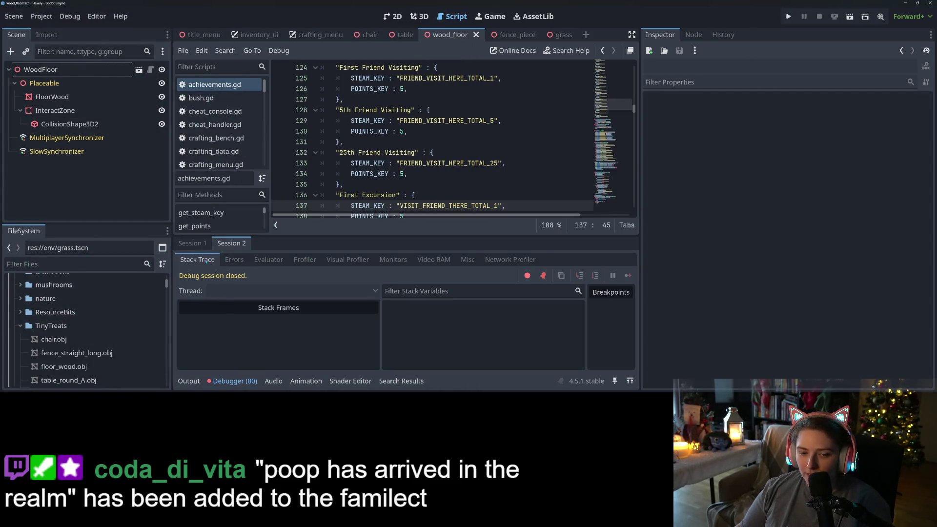
left_click(247, 259)
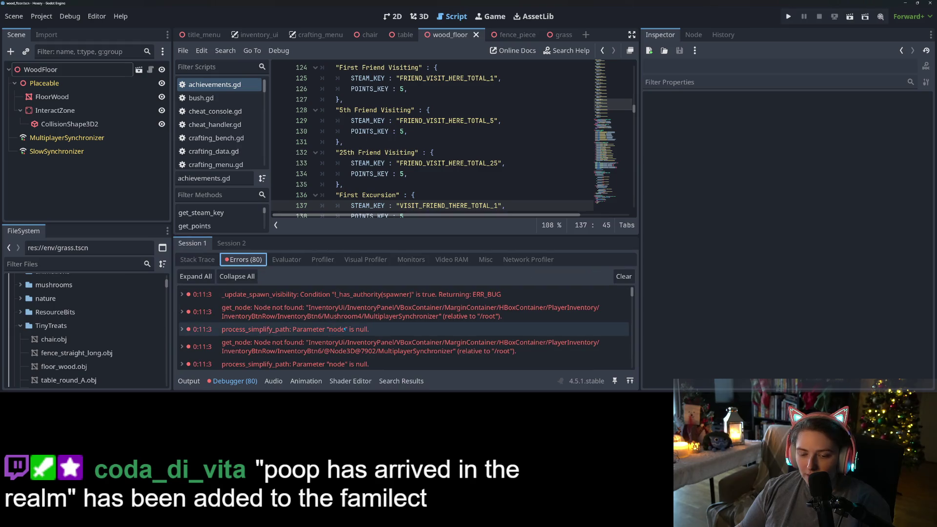
mouse_move(372, 318)
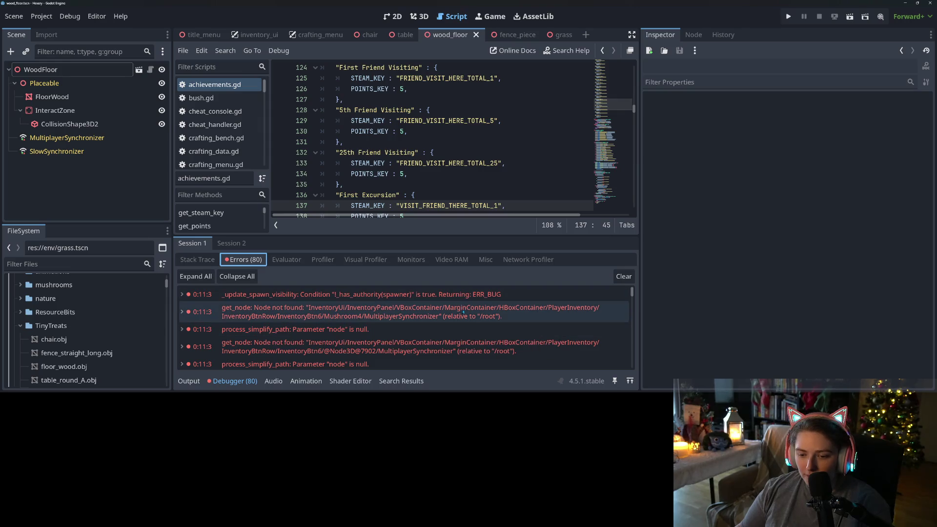
mouse_move(498, 322)
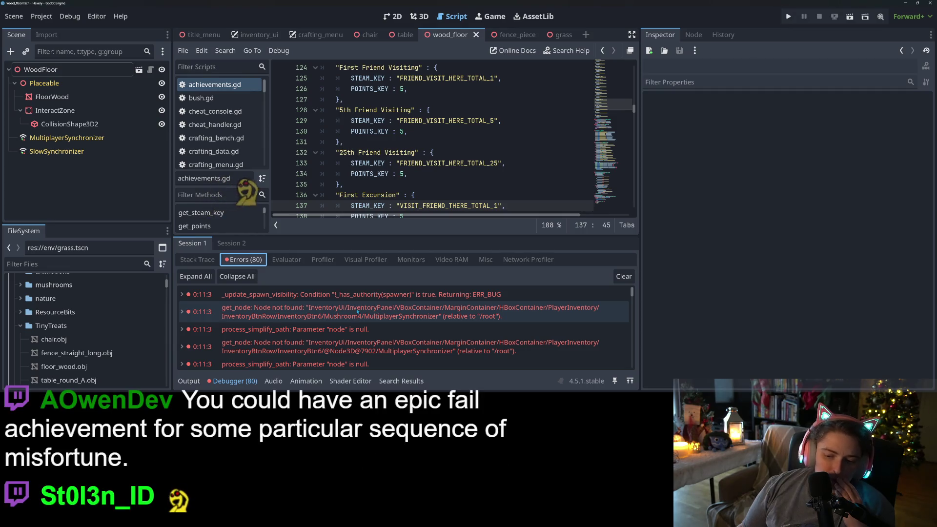
scroll(380, 324, "down", 3)
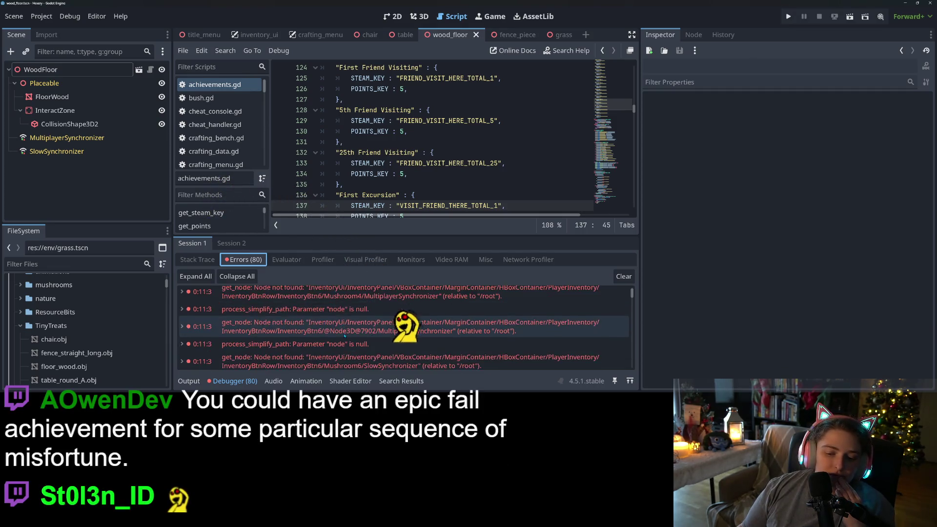
scroll(390, 332, "down", 2)
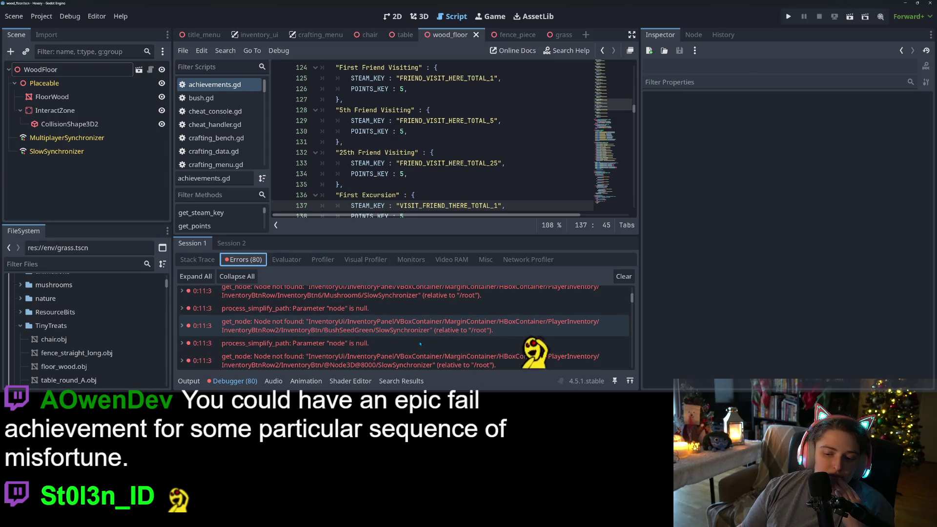
mouse_move(420, 343)
scroll(420, 343, "down", 1)
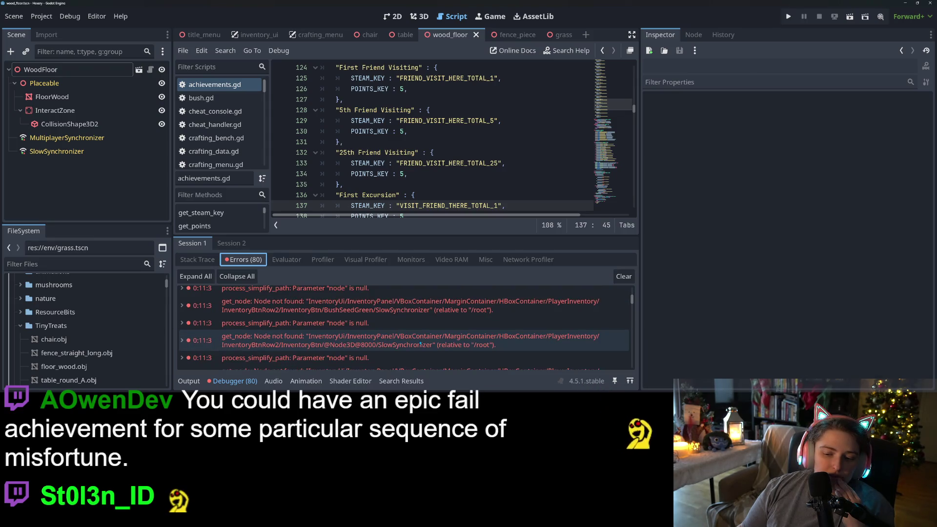
scroll(428, 330, "down", 1)
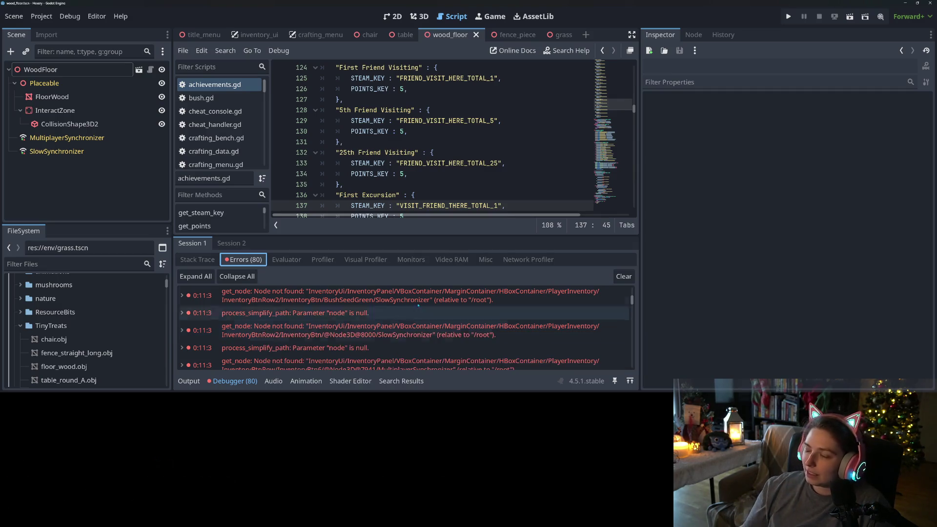
scroll(374, 321, "down", 5)
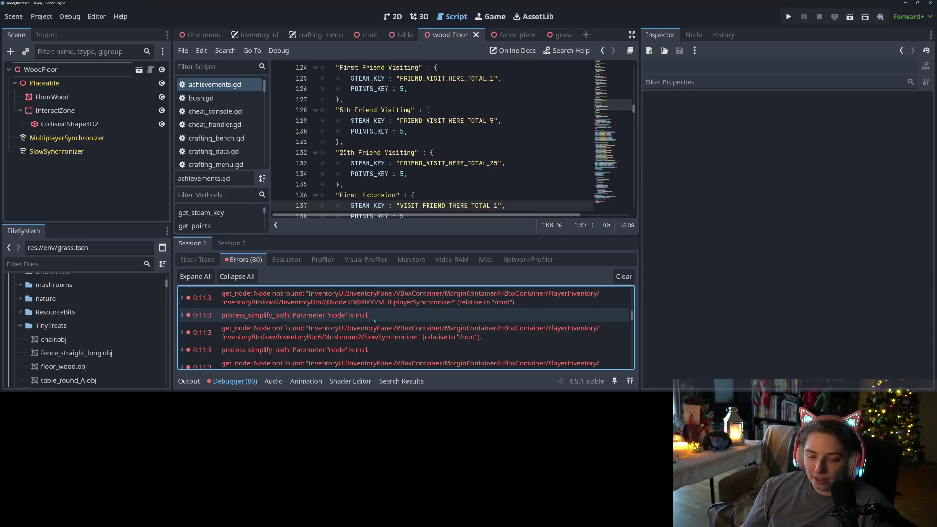
- Launch Hexery in two side-by-side windows, loading save test3 on the left and test2 on the right
left_click(788, 17)
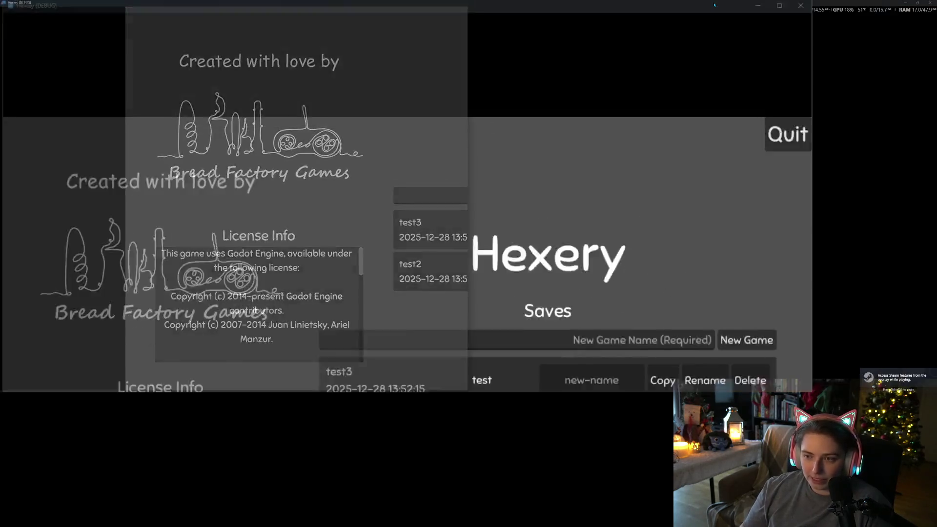
left_click(542, 114)
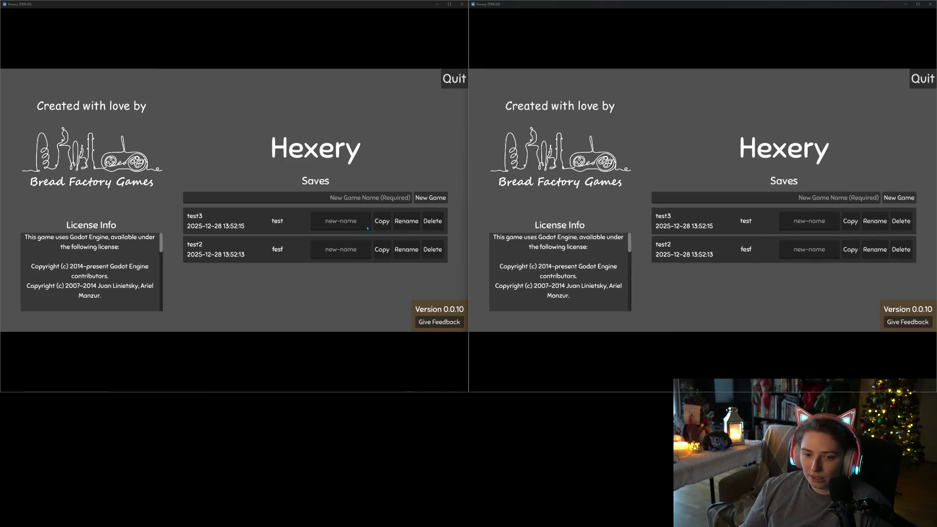
left_click(246, 221)
left_click(757, 258)
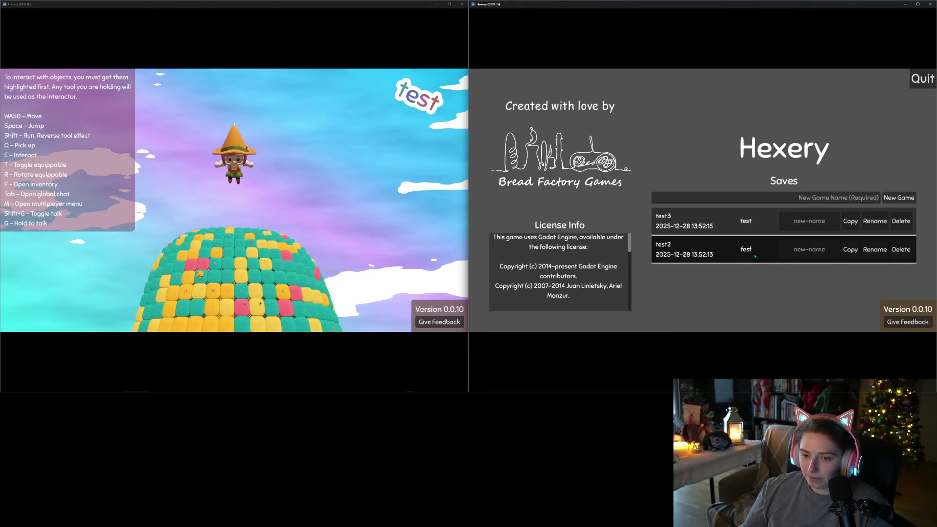
- From the right game window, join the left window's hosted world through the multiplayer menu
key("m")
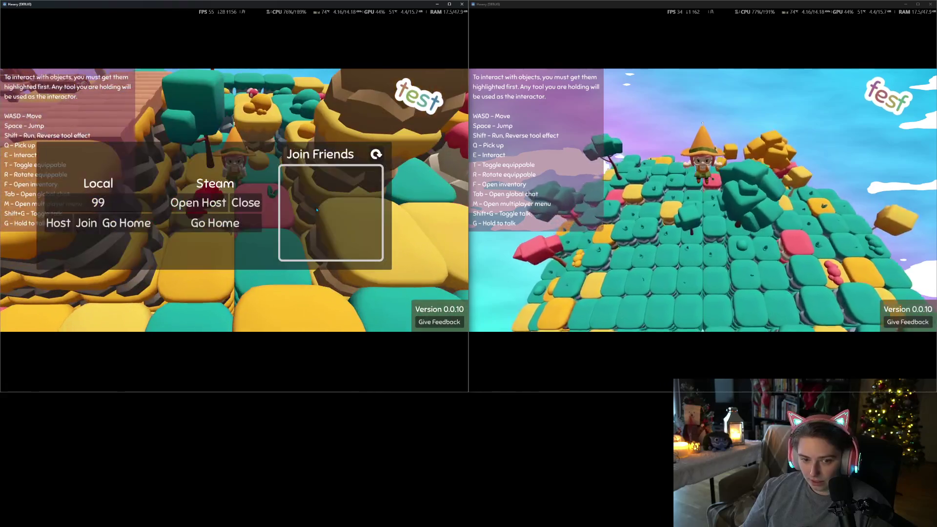
key("m")
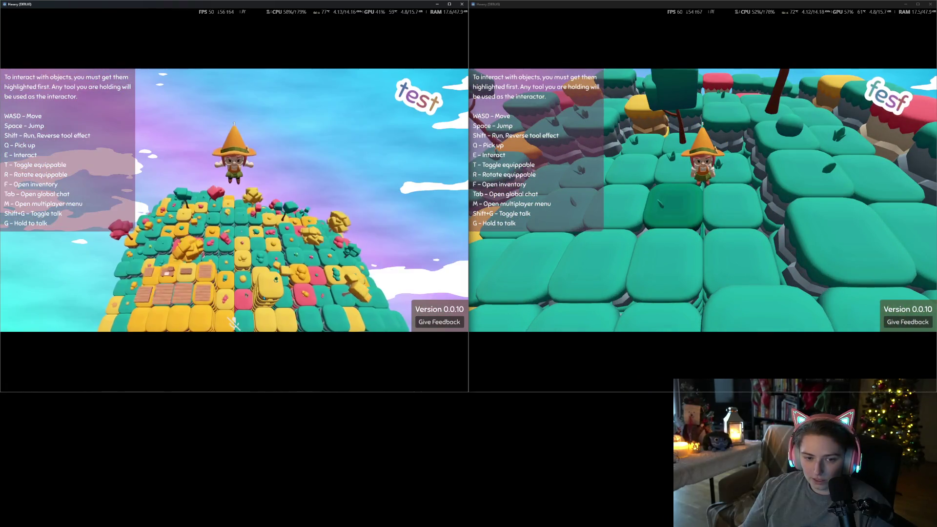
left_click(646, 259)
key("m")
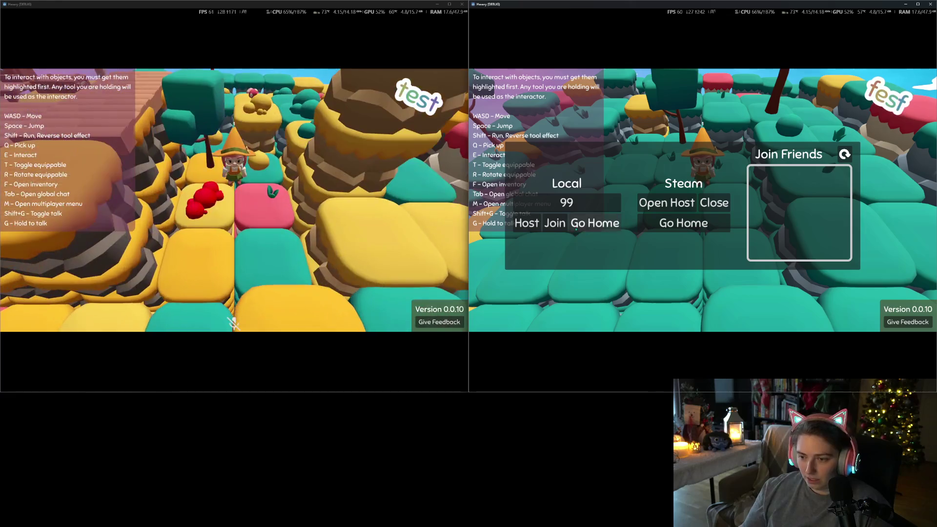
left_click(555, 223)
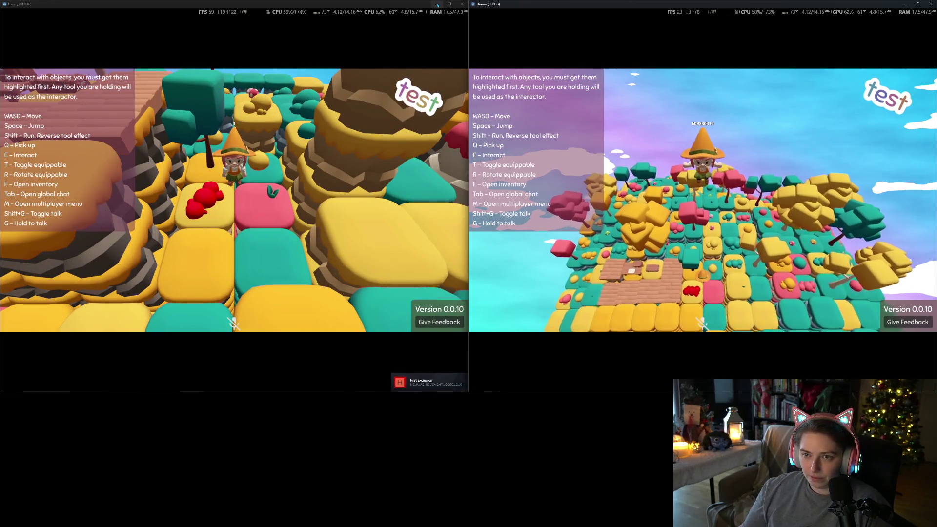
left_click(437, 4)
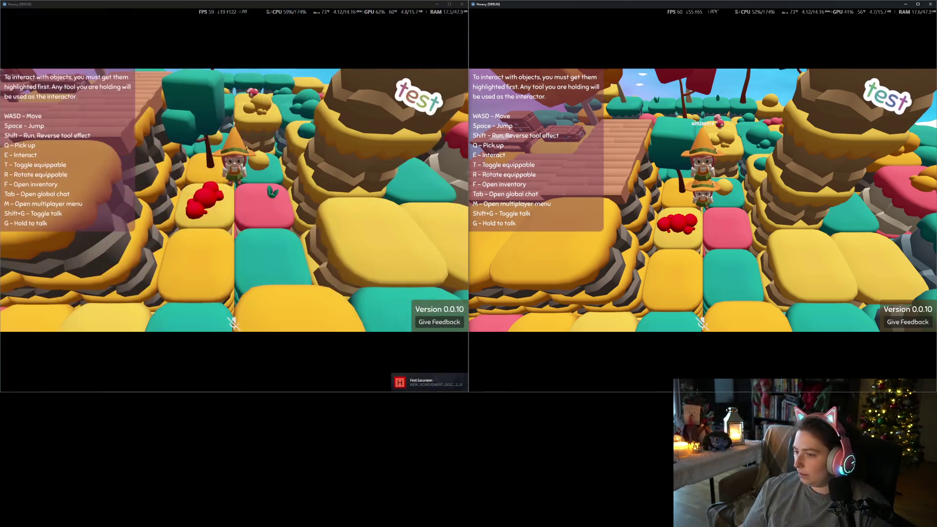
- Walk the player around the tiles, then bring up the crafting and inventory panel with F
key("s")
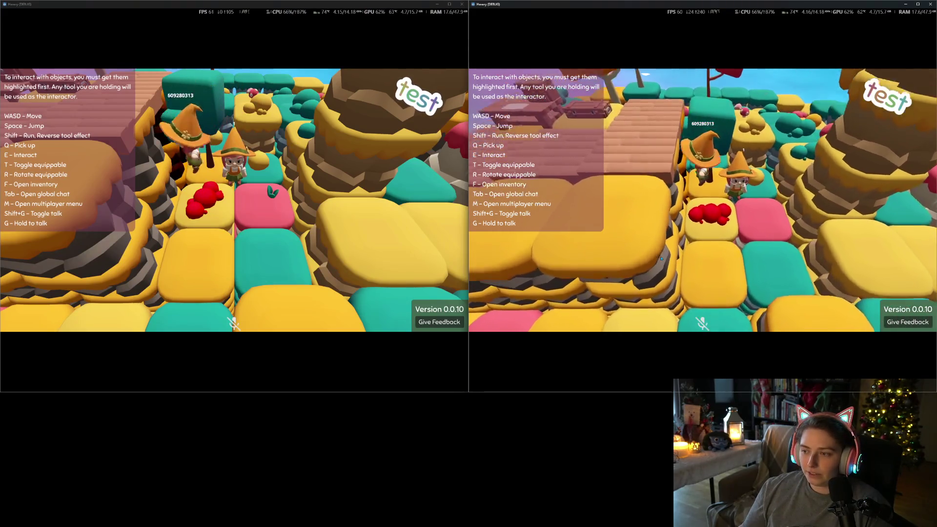
key("f")
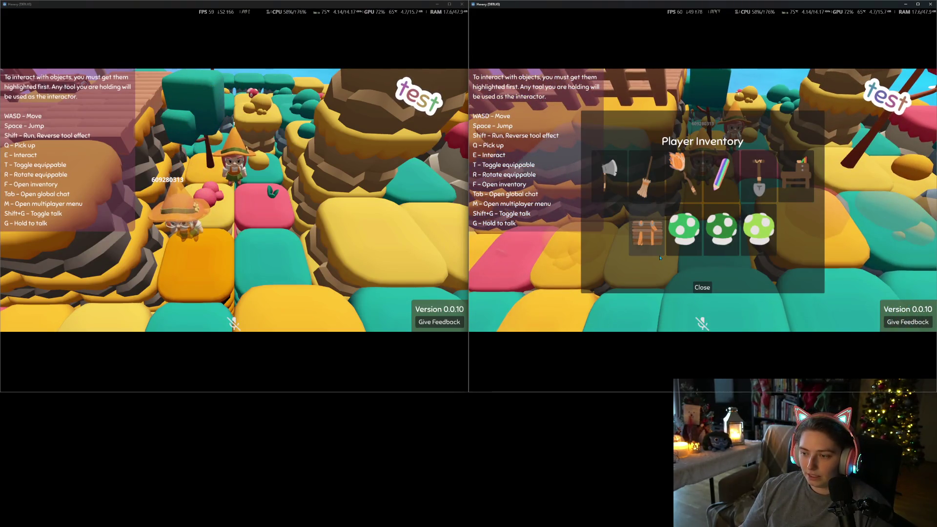
left_click(701, 287)
key("s")
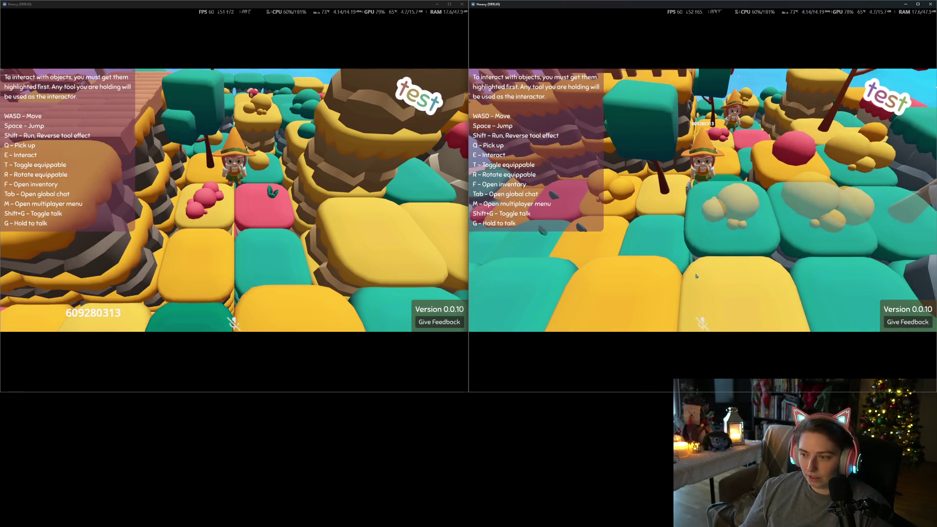
key("a")
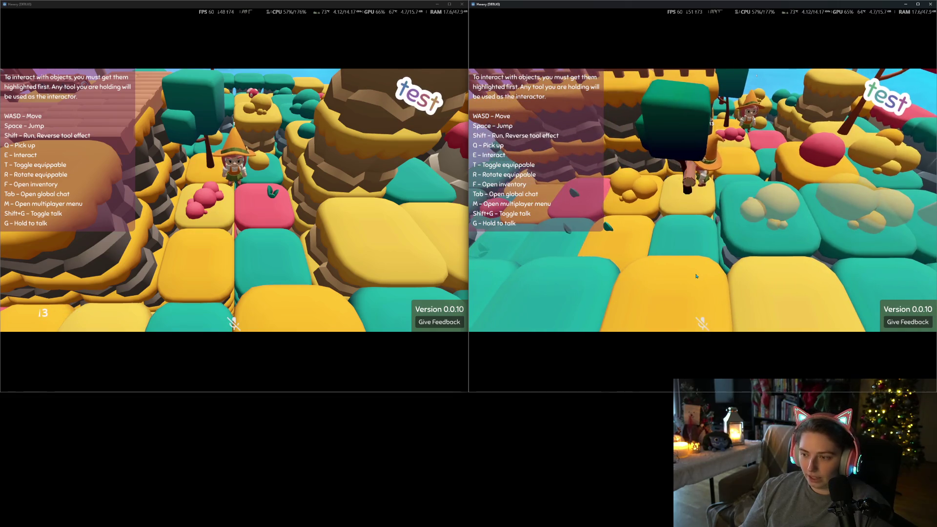
key("w")
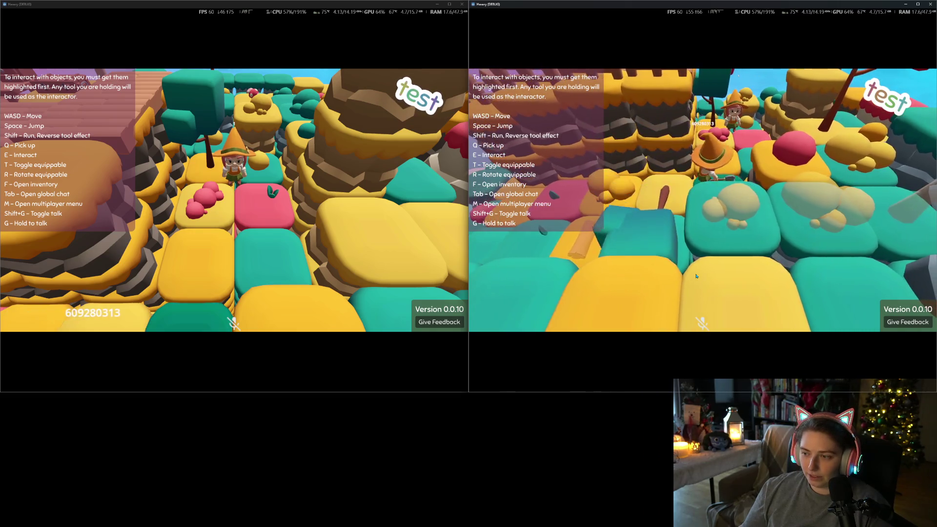
key("a")
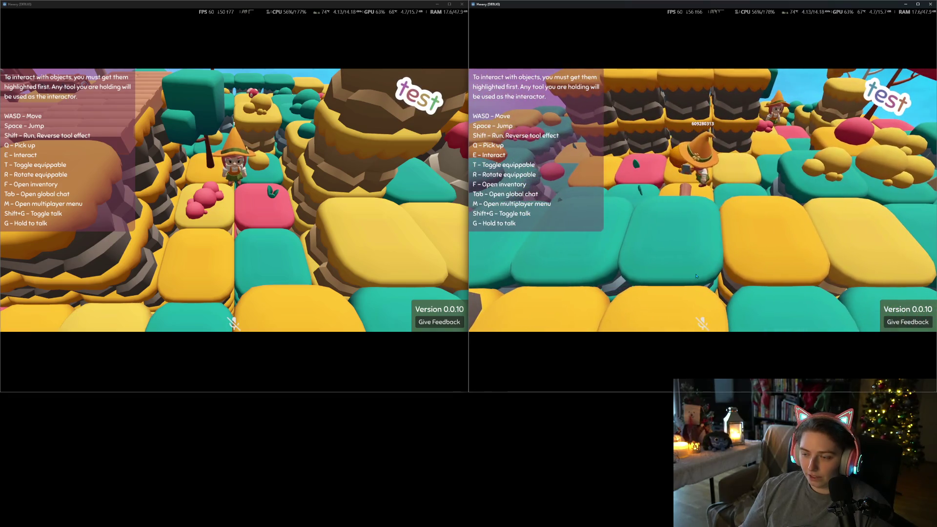
key("s")
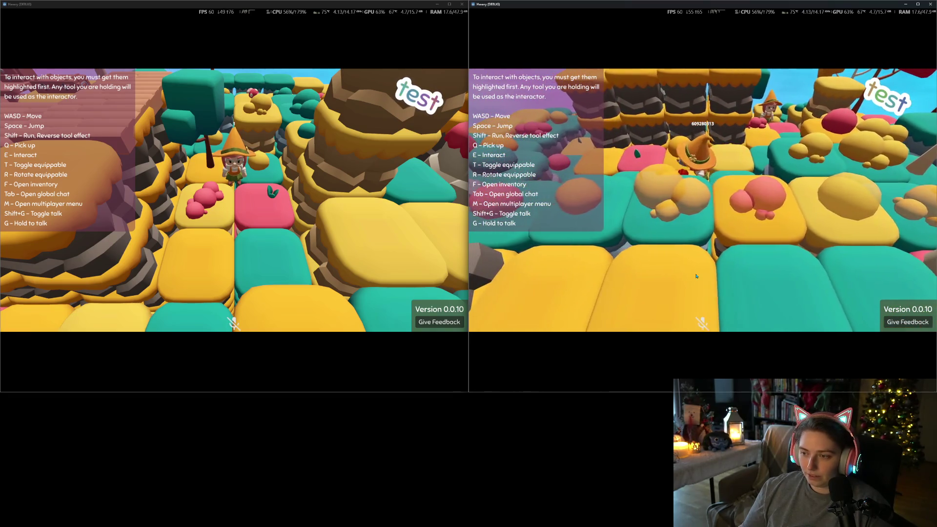
scroll(696, 276, "down", 5)
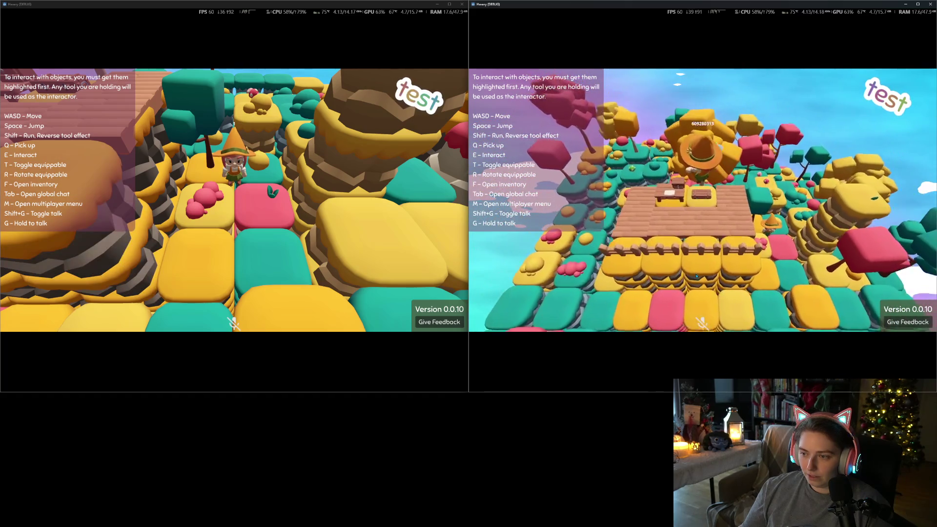
scroll(696, 276, "up", 5)
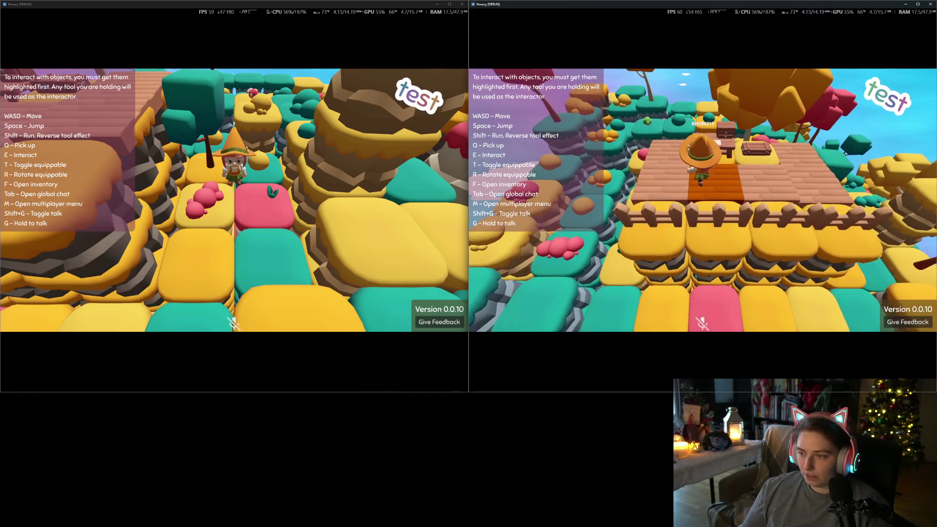
key("f")
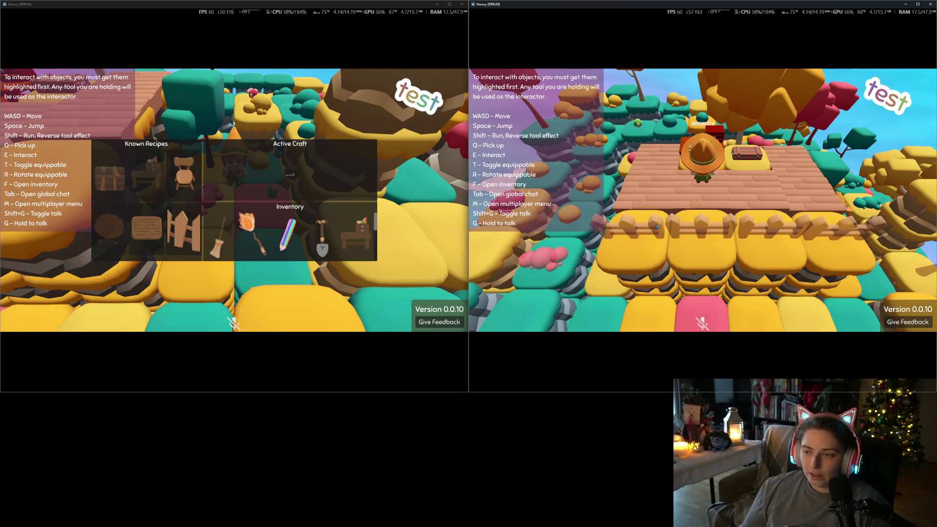
- In the left window, craft a fence from two logs using the fence recipe
left_click(382, 259)
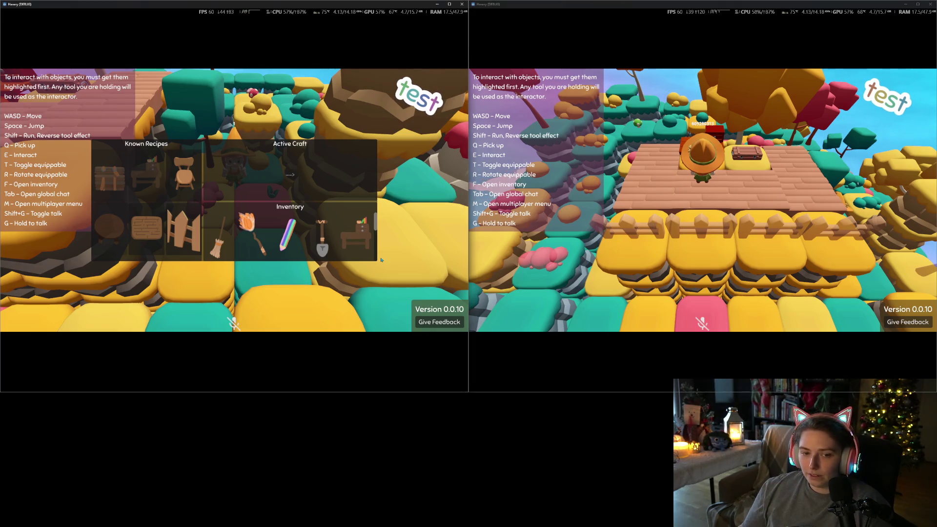
left_click(190, 227)
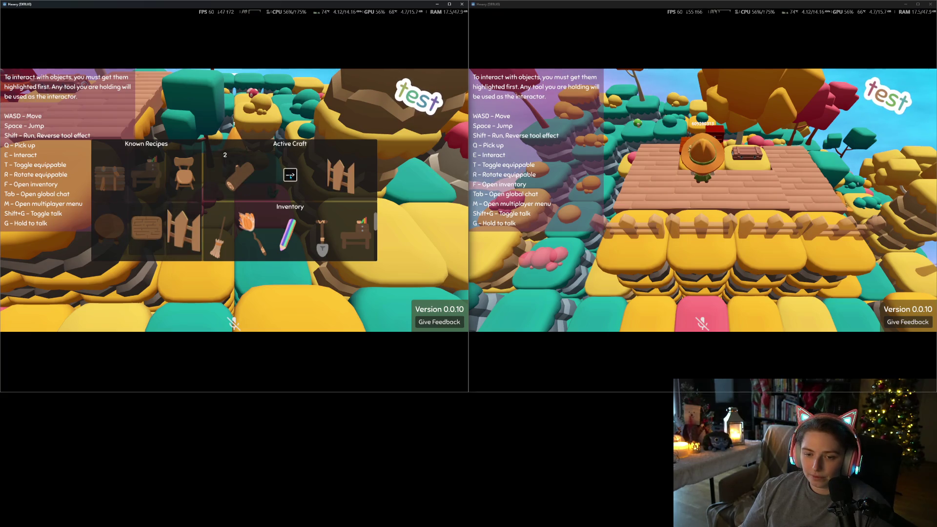
left_click(290, 176)
scroll(377, 223, "down", 2)
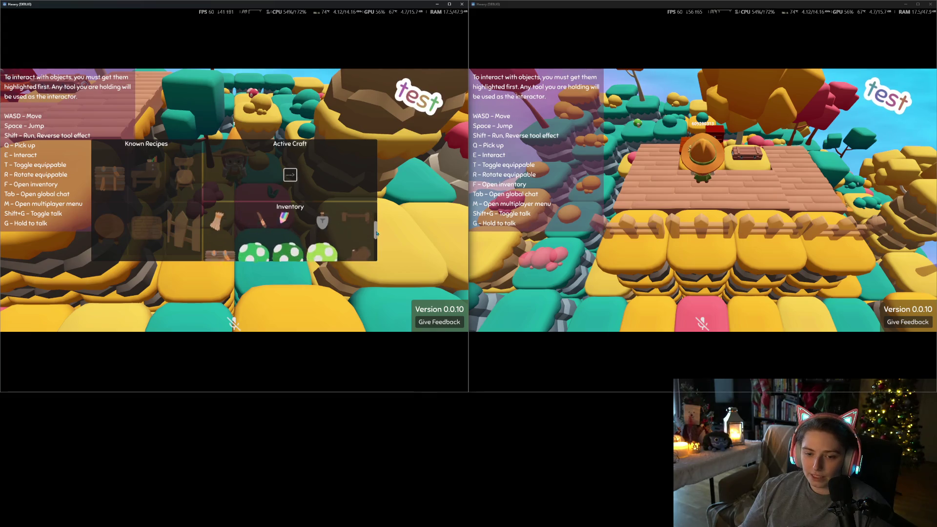
scroll(370, 227, "up", 2)
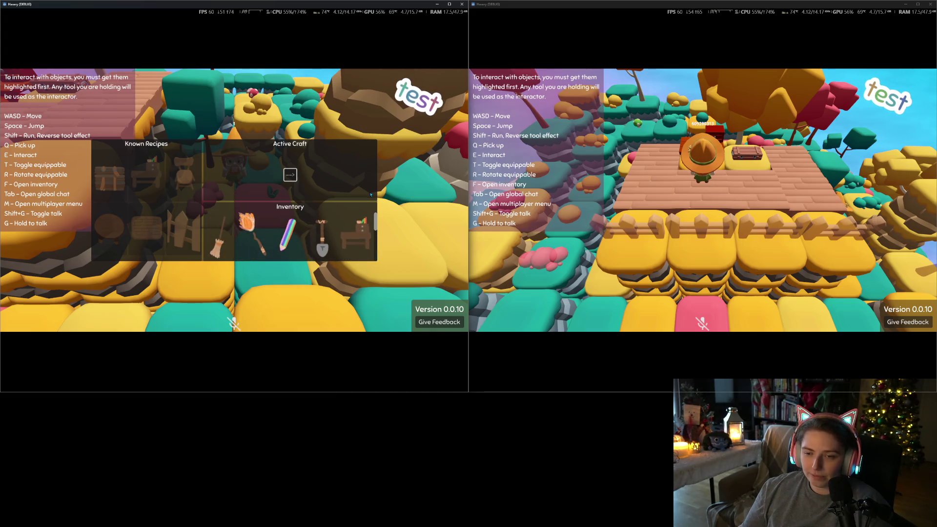
- Bring up the right window's multiplayer menu, then close the running game
left_click(773, 154)
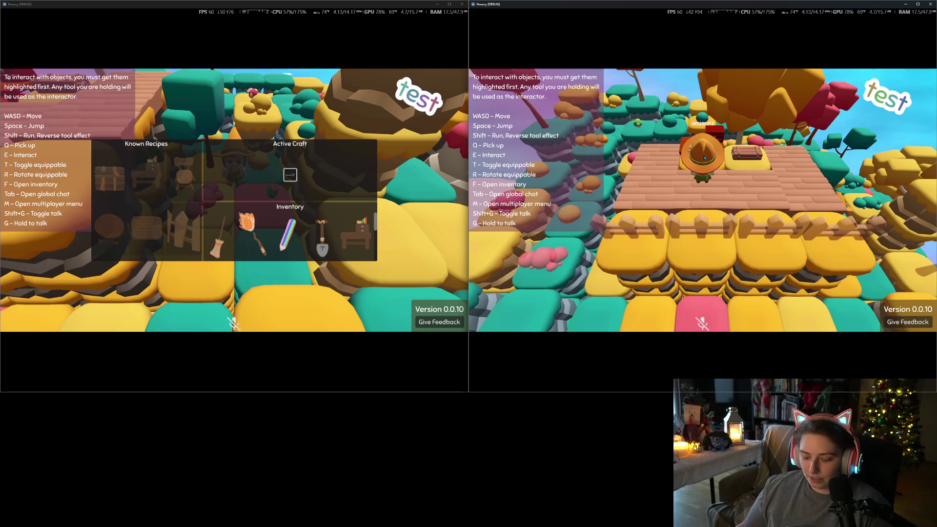
key("m")
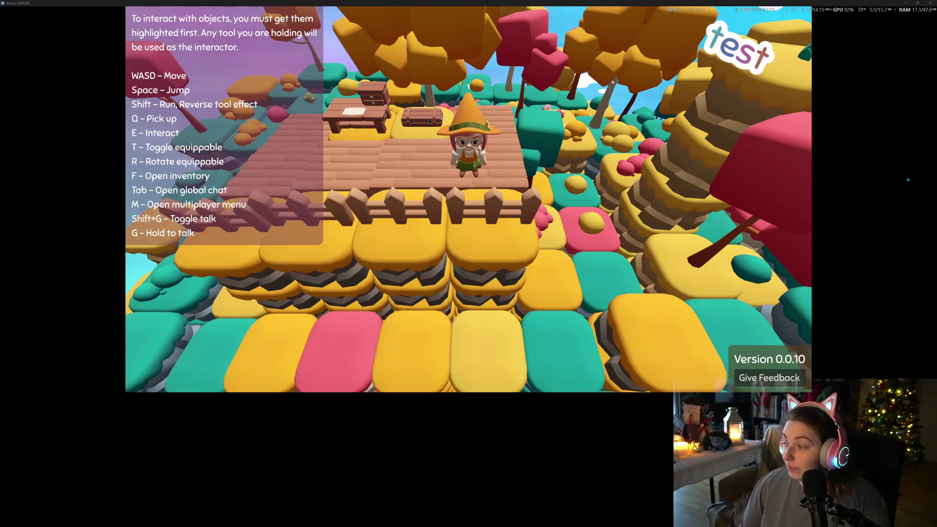
left_click(929, 3)
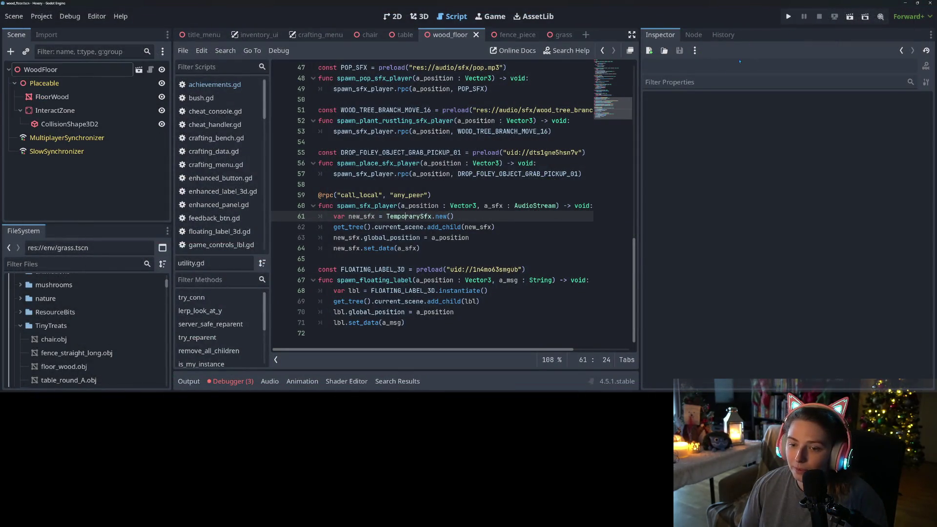
left_click(494, 227)
- Switch to achievements.gd and scroll down to its _ready function, placing the caret near line 161
key("alt+Left")
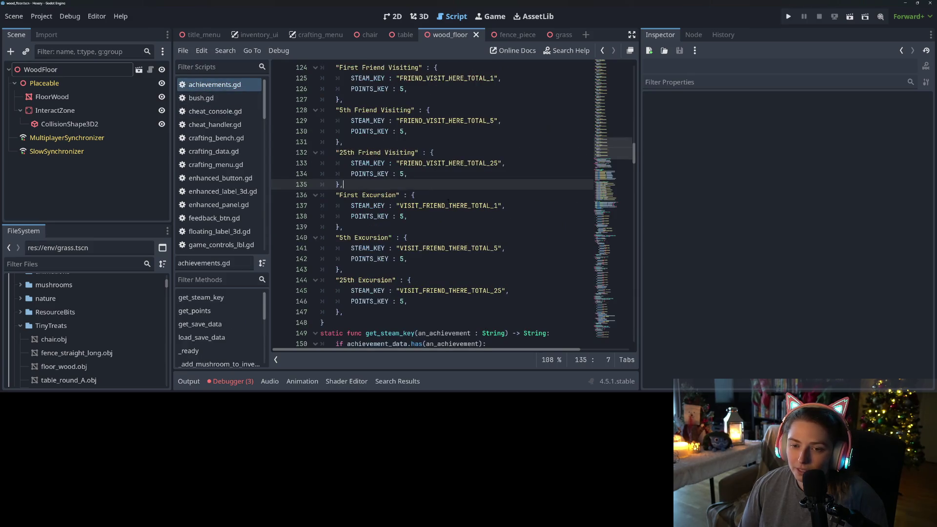
scroll(461, 272, "down", 8)
scroll(409, 312, "up", 8)
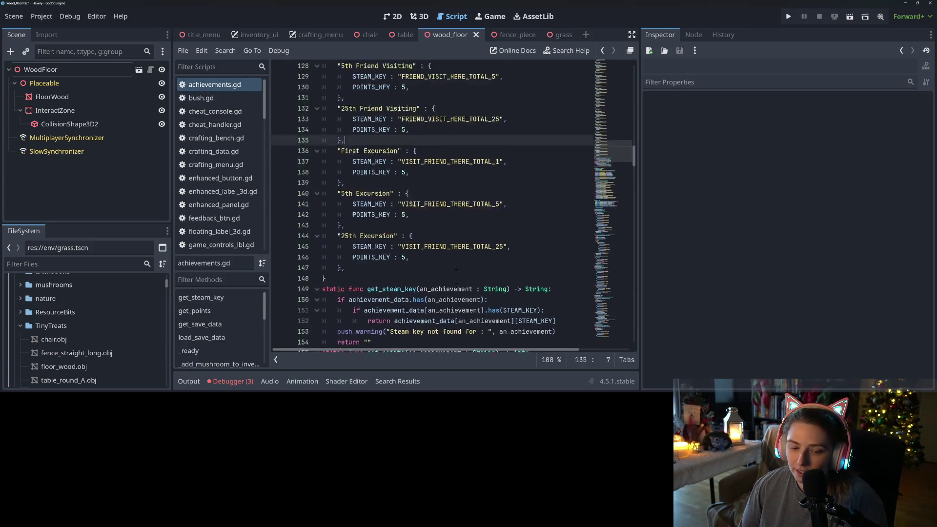
scroll(408, 311, "up", 20)
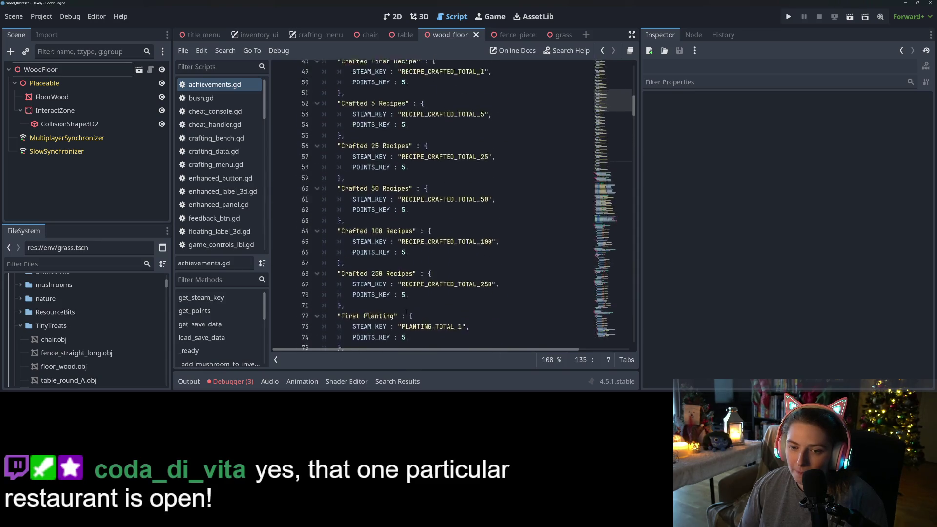
scroll(406, 312, "up", 6)
left_click(409, 131)
scroll(396, 264, "down", 20)
scroll(396, 264, "down", 20)
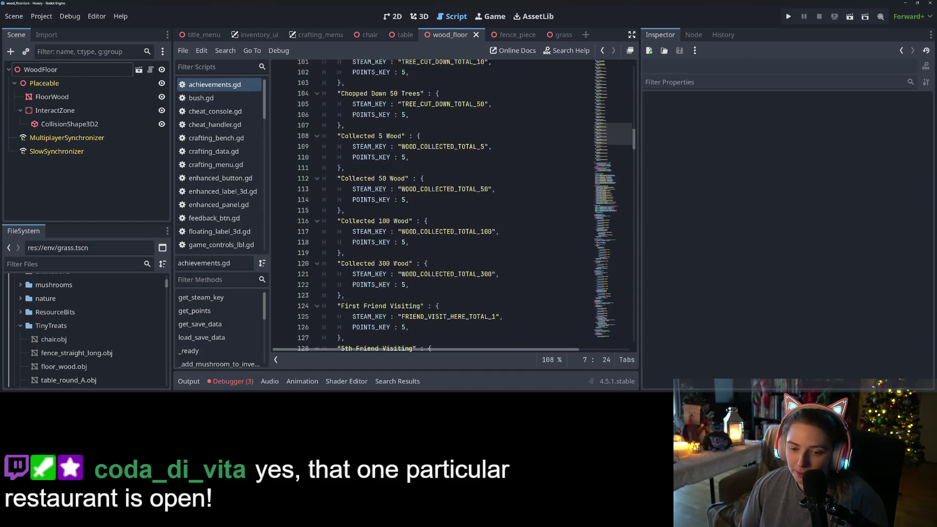
scroll(396, 264, "down", 3)
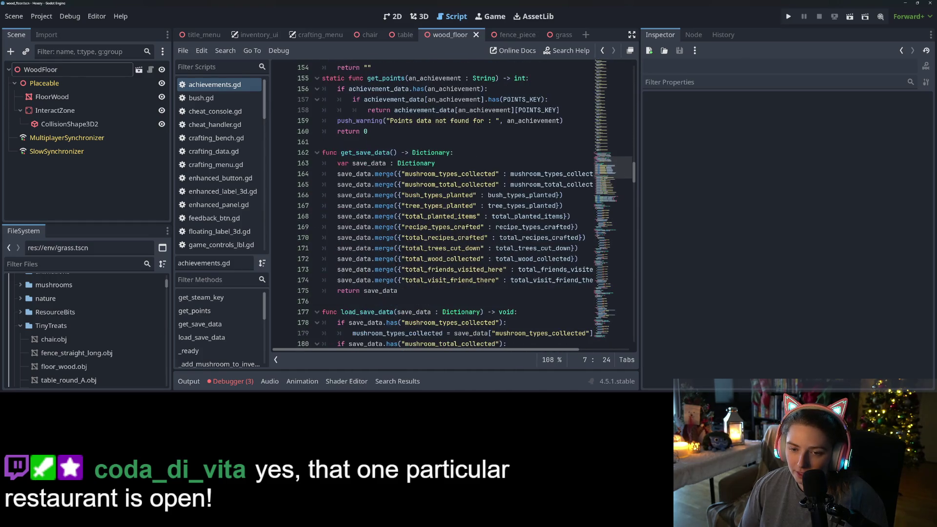
left_click(392, 152)
key("Up")
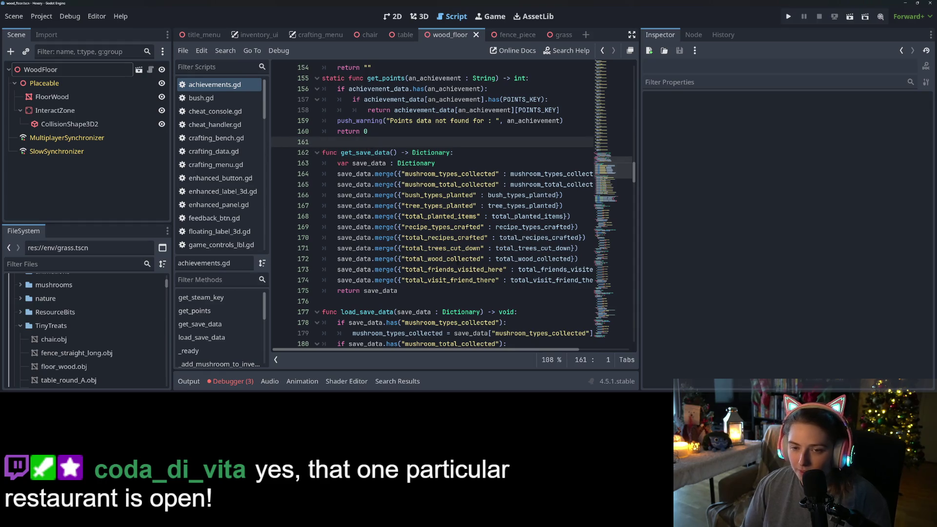
scroll(450, 257, "down", 13)
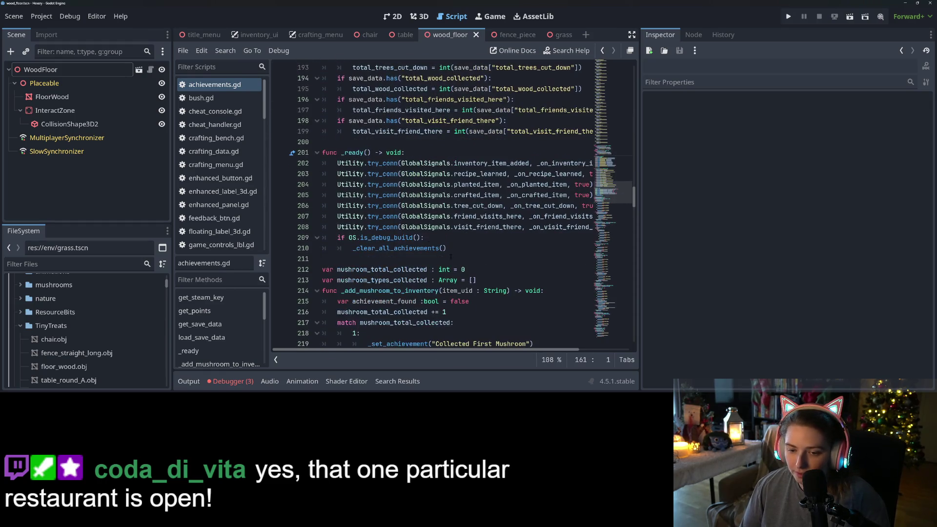
- Add 'var achievements_earned = []' on a new line after the _ready function
left_click(368, 259)
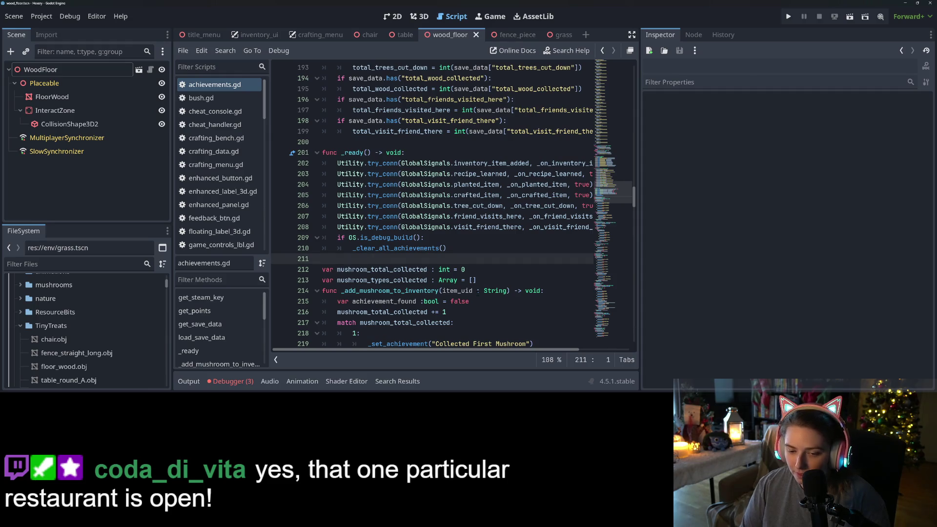
key("Return")
type("var achieve")
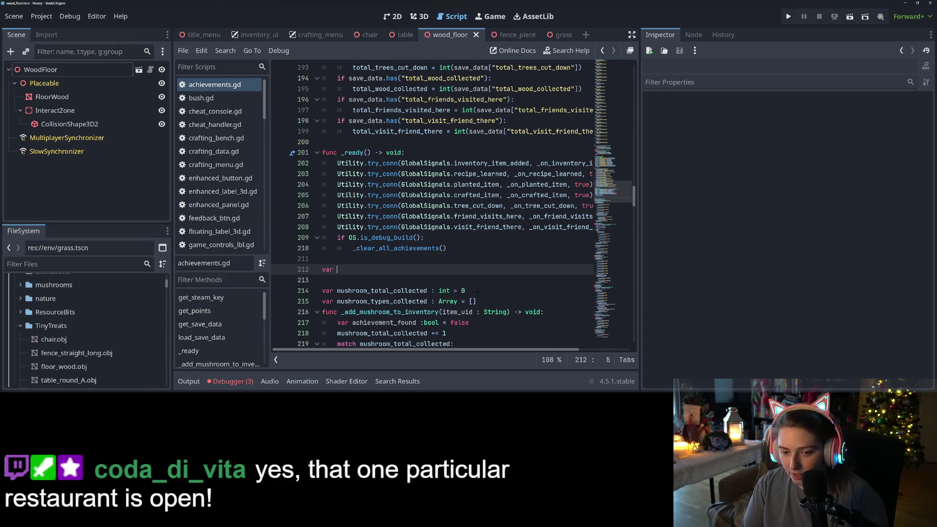
type("ments_ear")
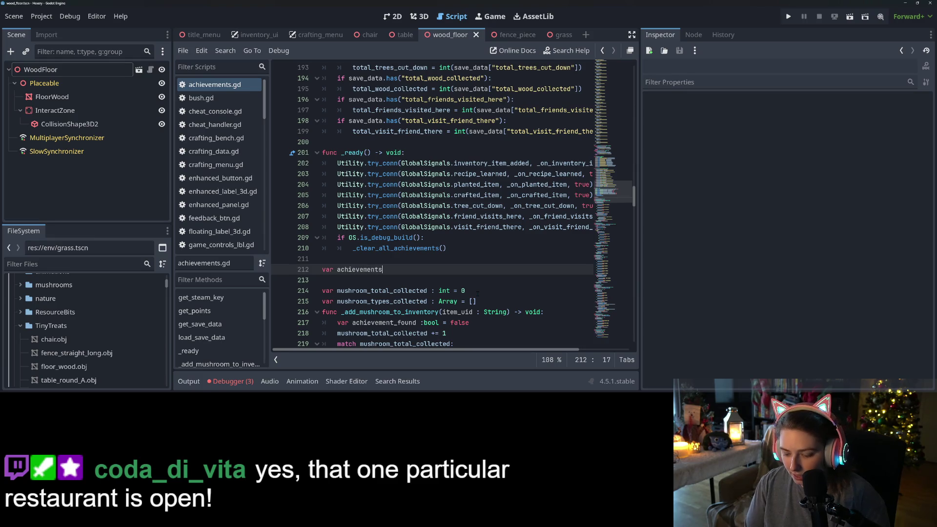
type("ned = ")
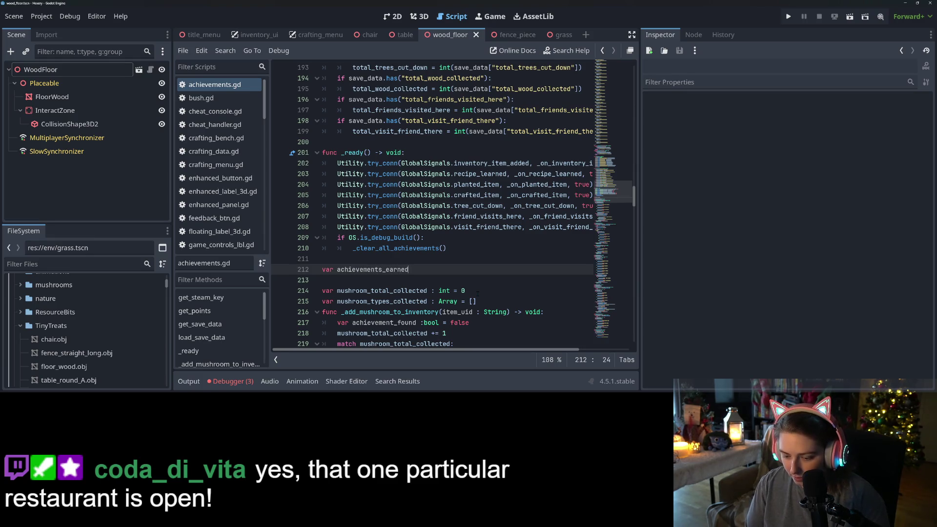
type("[]")
key("Down")
double_click(374, 270)
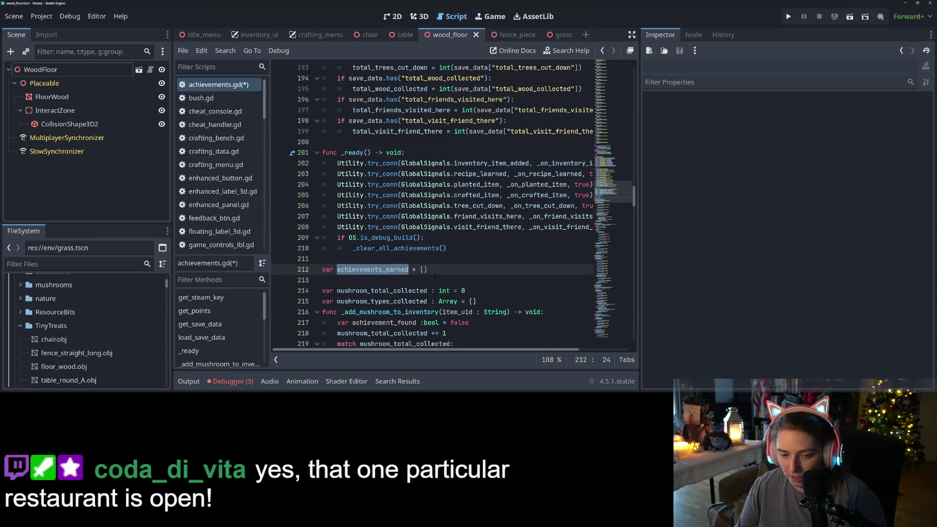
- Jump to _set_achievement and start a new line right after its signature
scroll(434, 276, "down", 4)
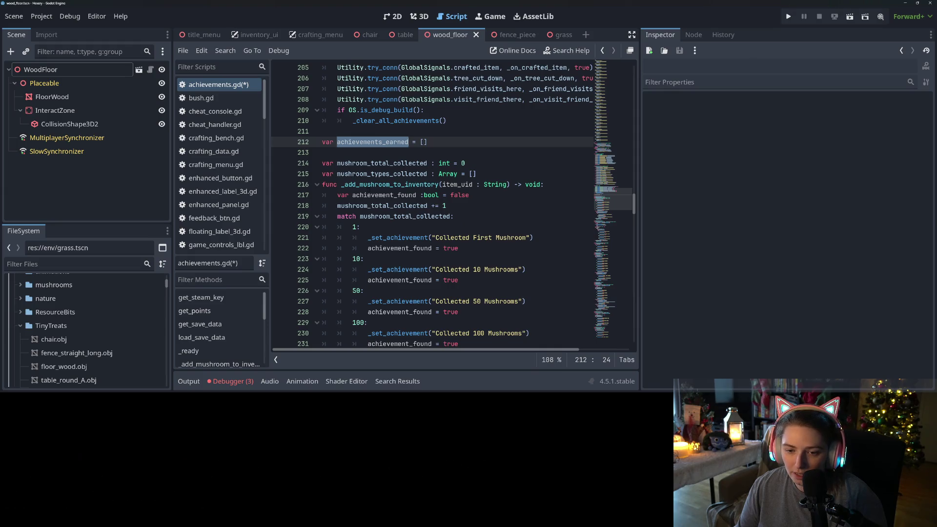
left_click_drag(613, 199, 612, 326)
left_click(384, 269)
left_click(415, 152)
left_click(418, 163)
left_click(522, 153)
key("Return")
- Write an 'if achievements_earned.has(ach_name): return' check plus an append(ach_name) call, and save
type("if ")
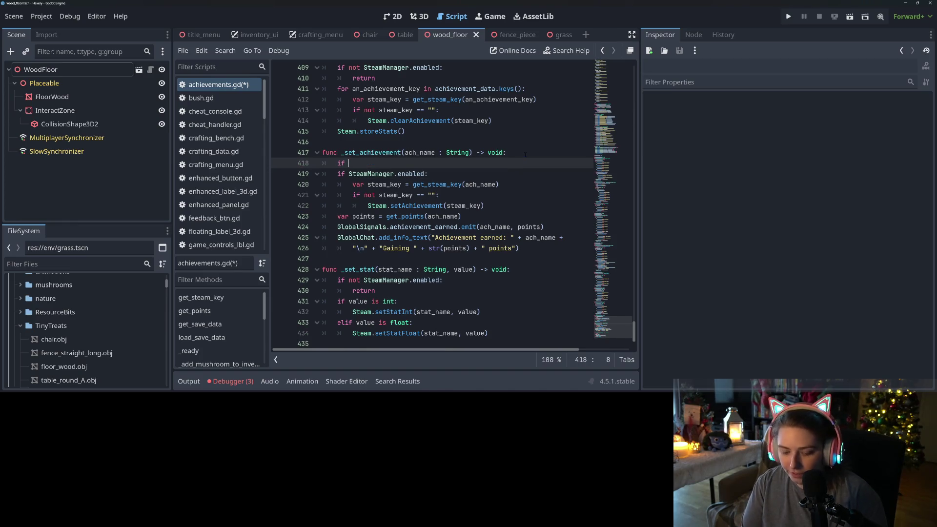
type("achievements_earned.has(ach")
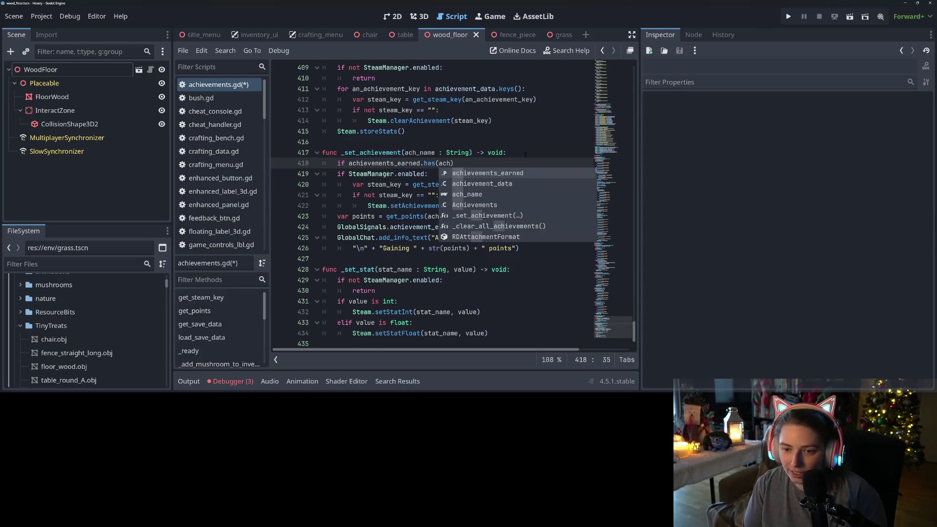
type("_name")
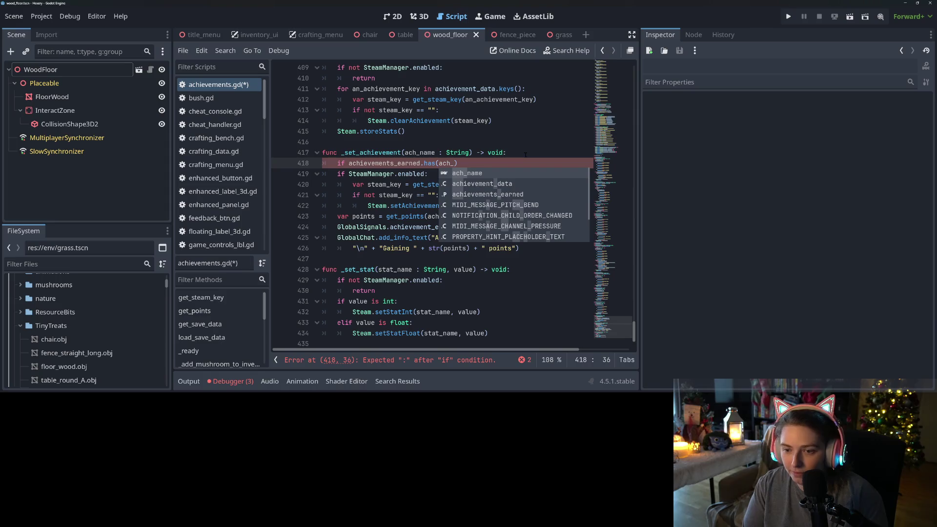
key("Return")
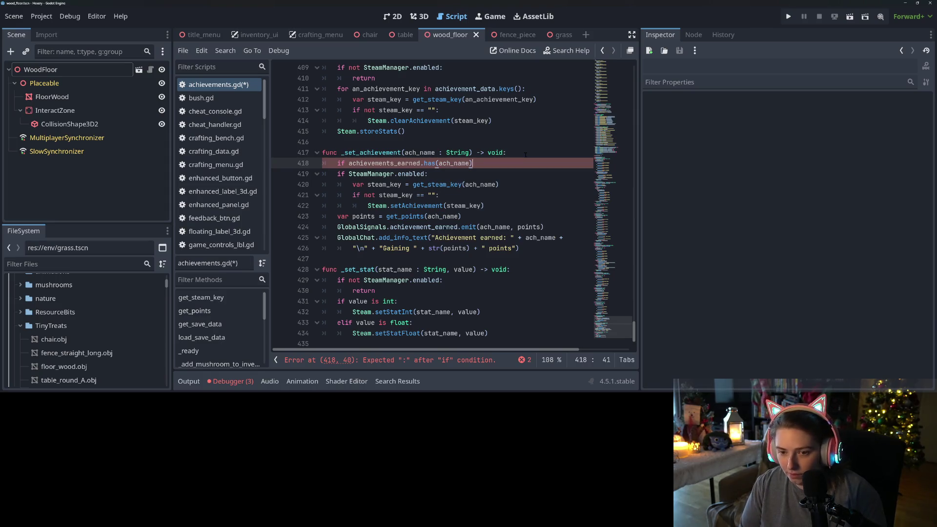
type(":")
key("Return")
type("return")
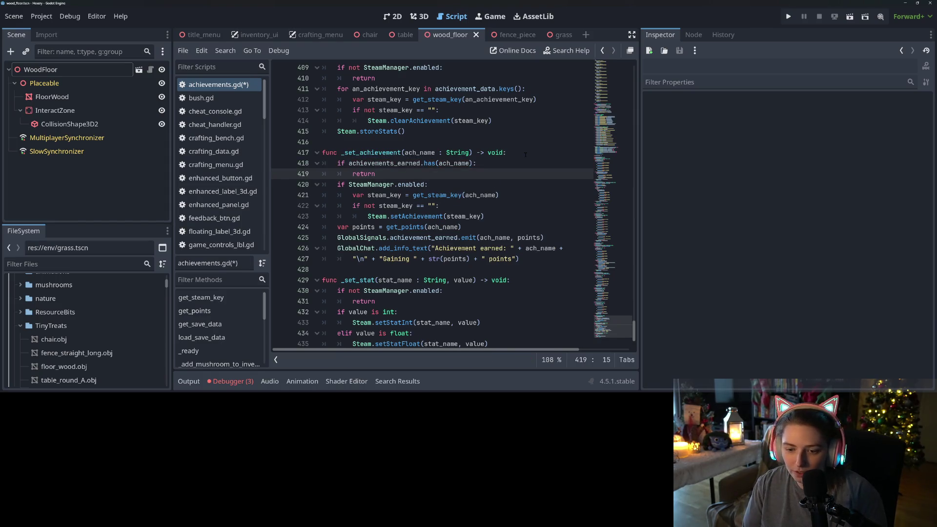
key("Return")
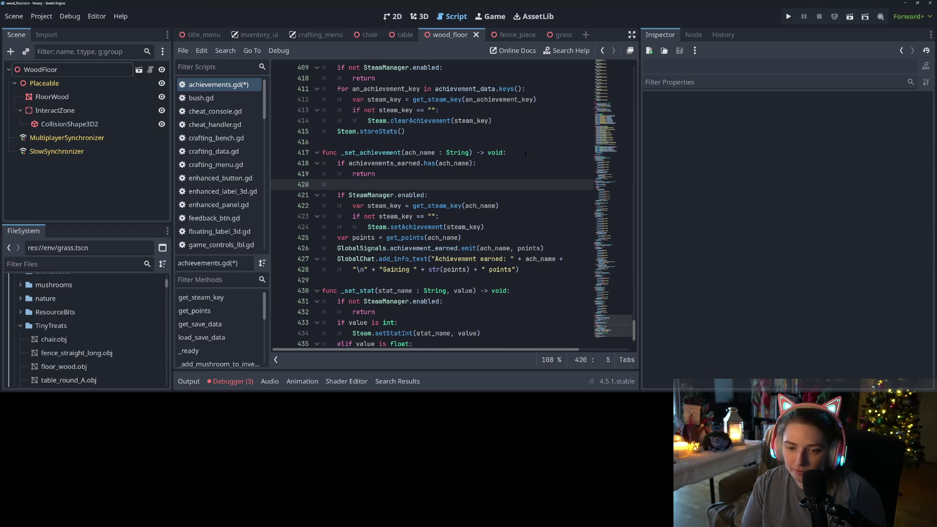
key("BackSpace")
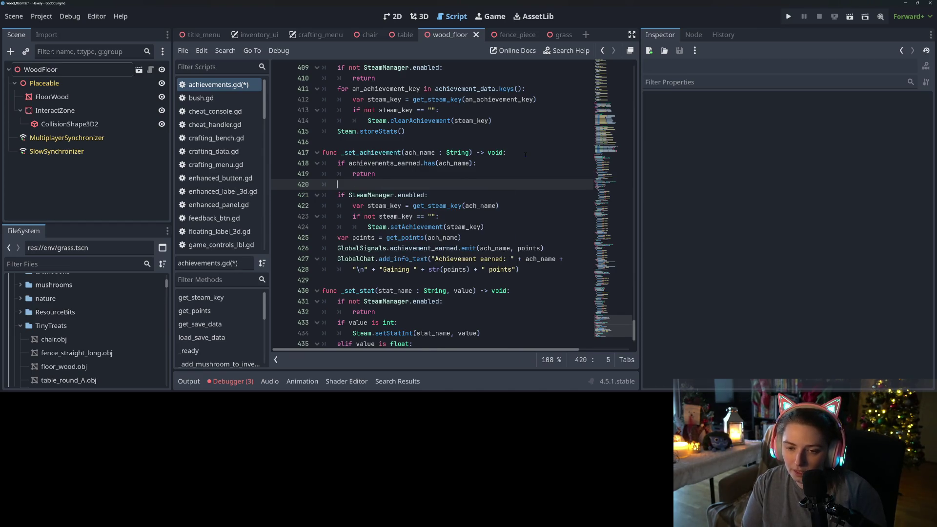
type("achievements_earned.")
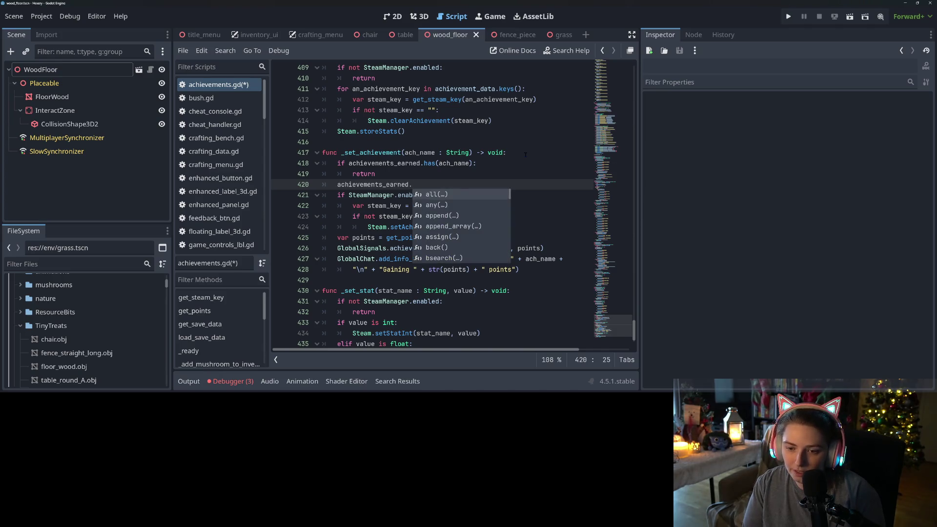
type("append(ach")
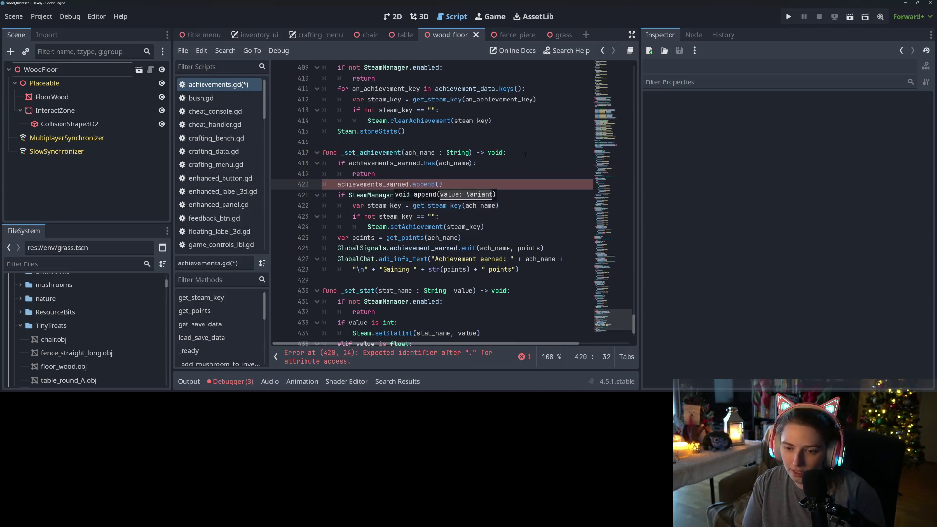
type("_name")
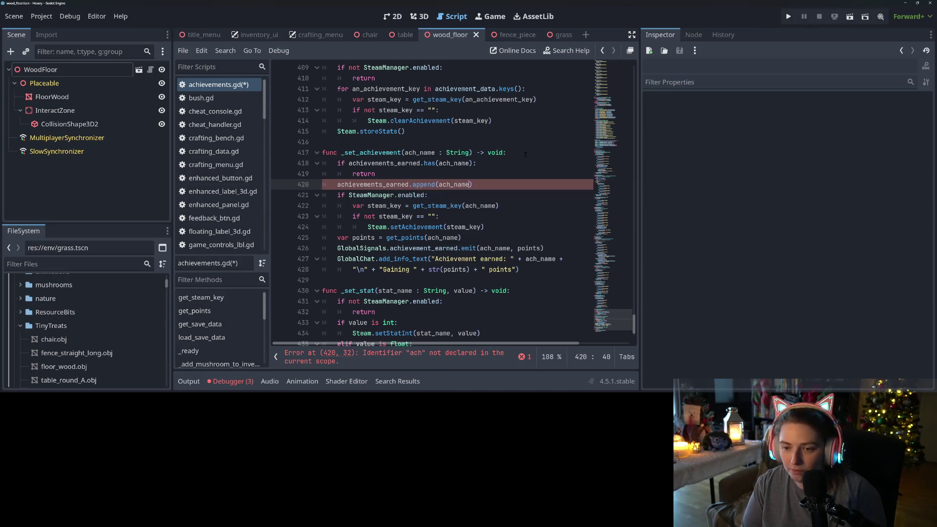
key("ctrl+s")
- Move the achievements_earned.append(ach_name) statement to just above the var points line
double_click(393, 184)
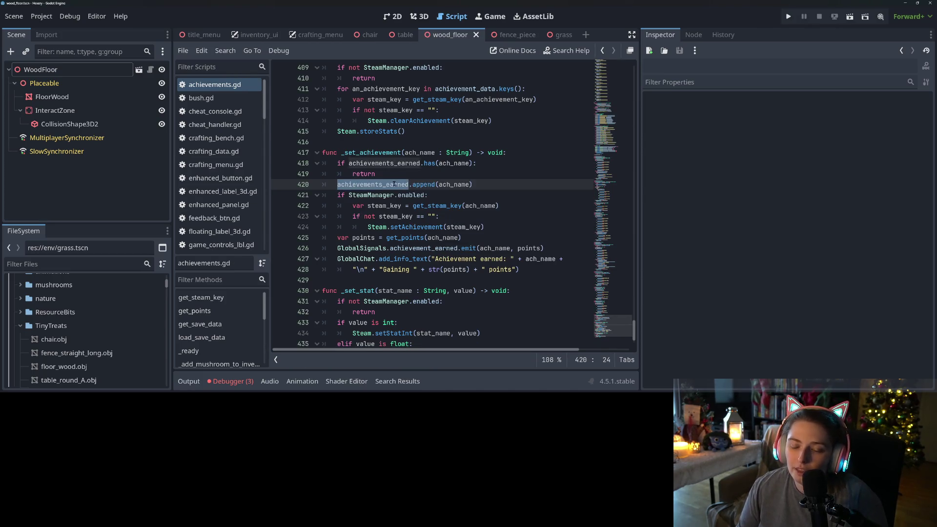
left_click(335, 183)
left_click_drag(334, 184, 489, 188)
key("ctrl+x")
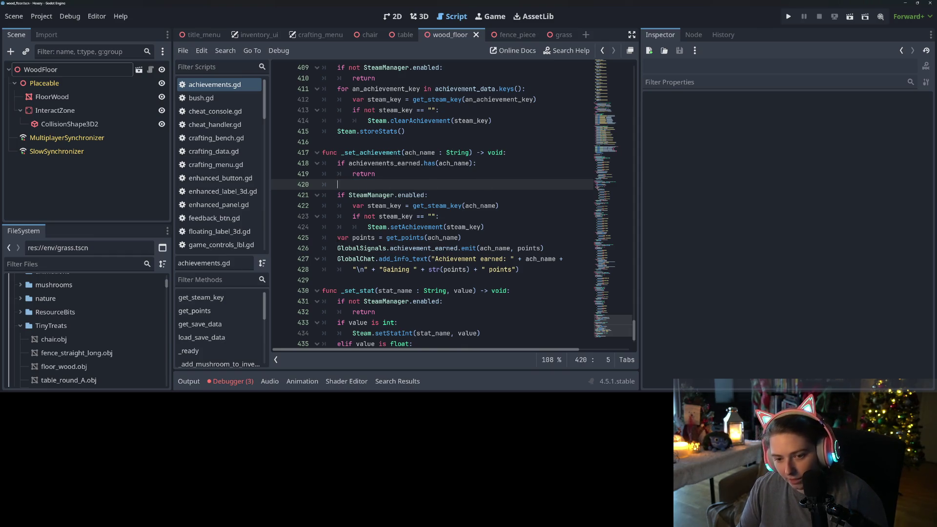
left_click(336, 238)
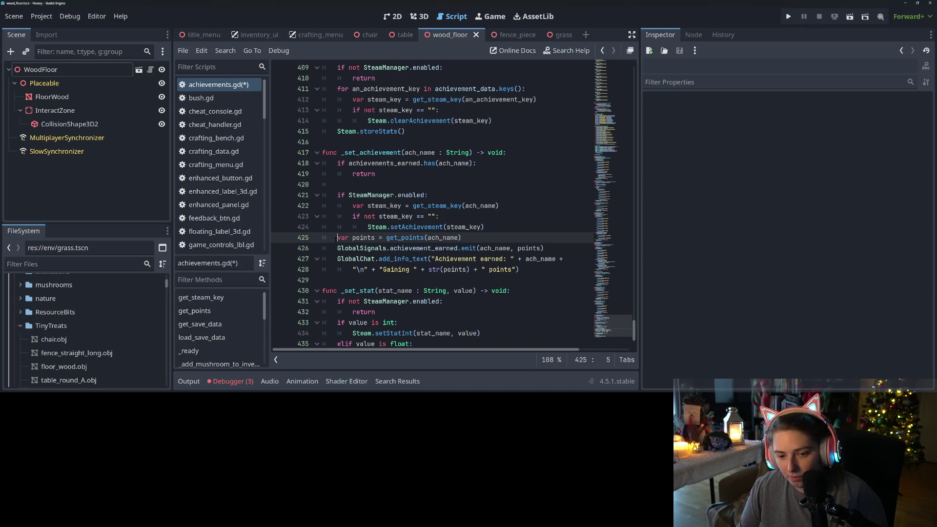
key("Return")
key("Return")
key("Up")
key("ctrl+v")
- Move the already-earned check below the Steam block, remove leftover blank lines, and save
left_click_drag(337, 163, 376, 173)
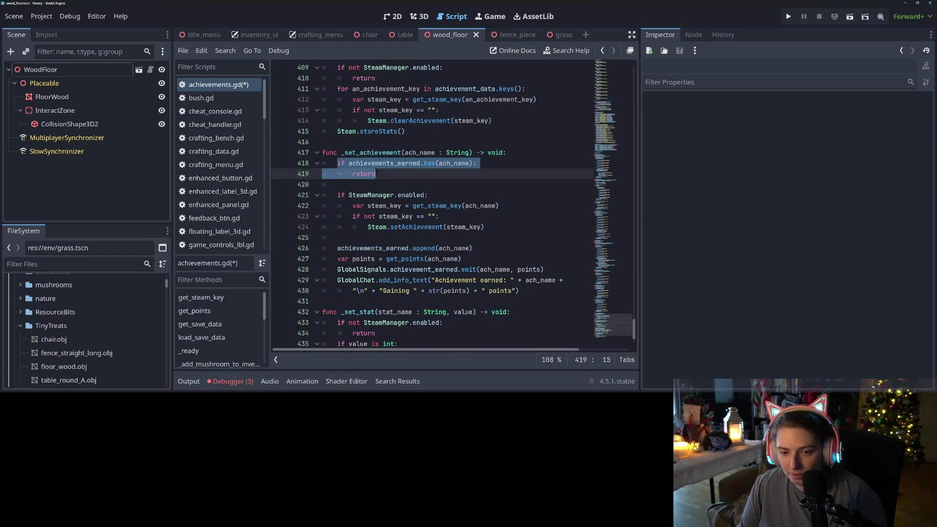
key("ctrl+x")
left_click(341, 227)
key("ctrl+v")
left_click(326, 174)
key("BackSpace")
key("BackSpace")
key("BackSpace")
left_click(360, 216)
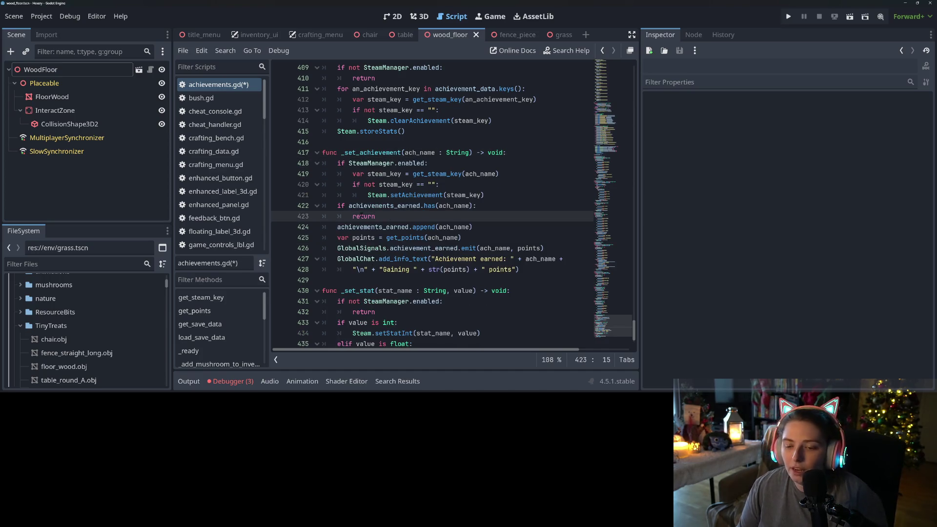
left_click(405, 238)
key("ctrl+s")
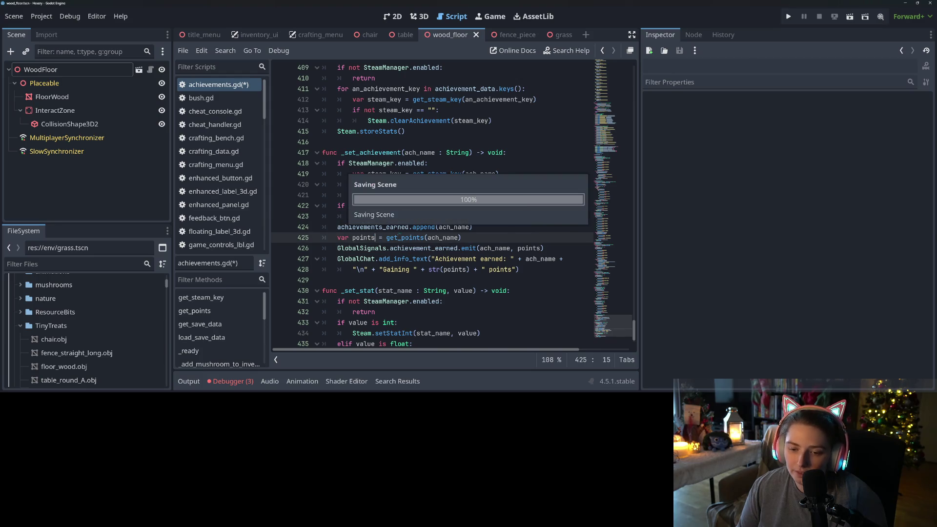
- Delete the old achievements_earned declaration line near the top of the script
double_click(405, 238)
double_click(384, 228)
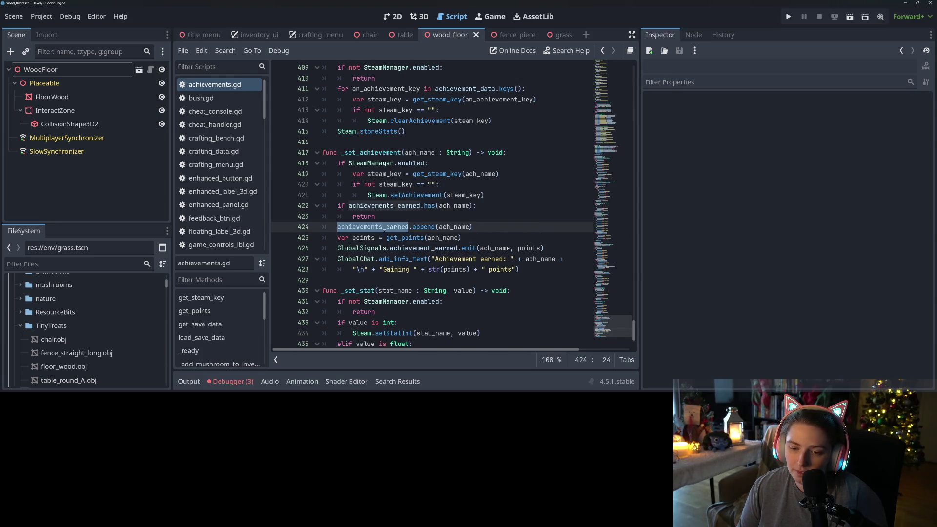
mouse_move(384, 228)
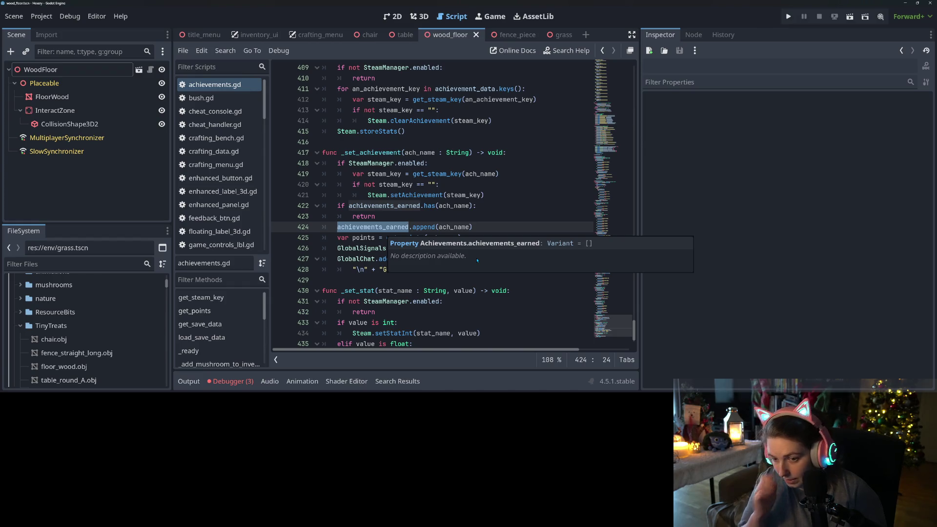
left_click(444, 237)
double_click(380, 227)
key("super+c")
left_click(360, 142)
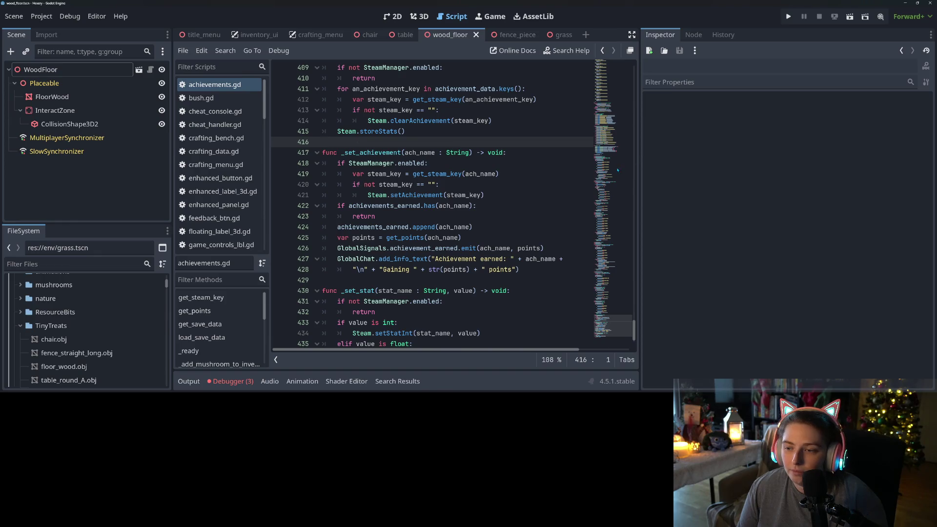
left_click(616, 69)
left_click_drag(616, 69, 617, 189)
left_click_drag(449, 247, 322, 247)
key("BackSpace")
key("BackSpace")
key("BackSpace")
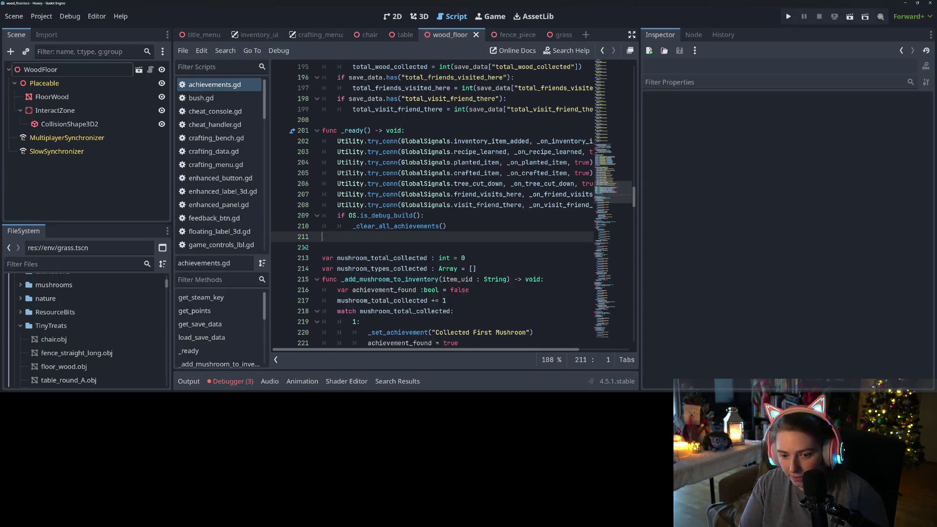
- Declare 'var achievements_earned = []' directly above _set_achievement, save, and scroll up to load_save_data
scroll(454, 205, "down", 20)
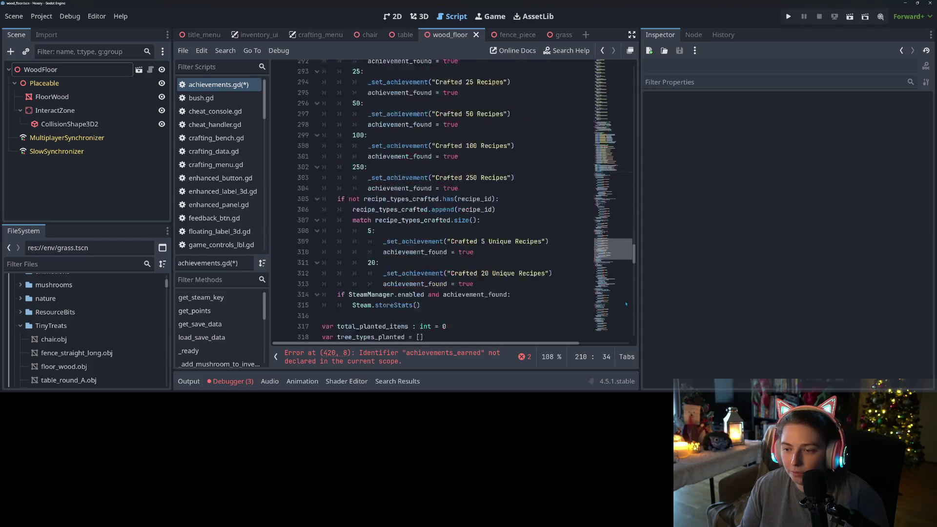
left_click(357, 165)
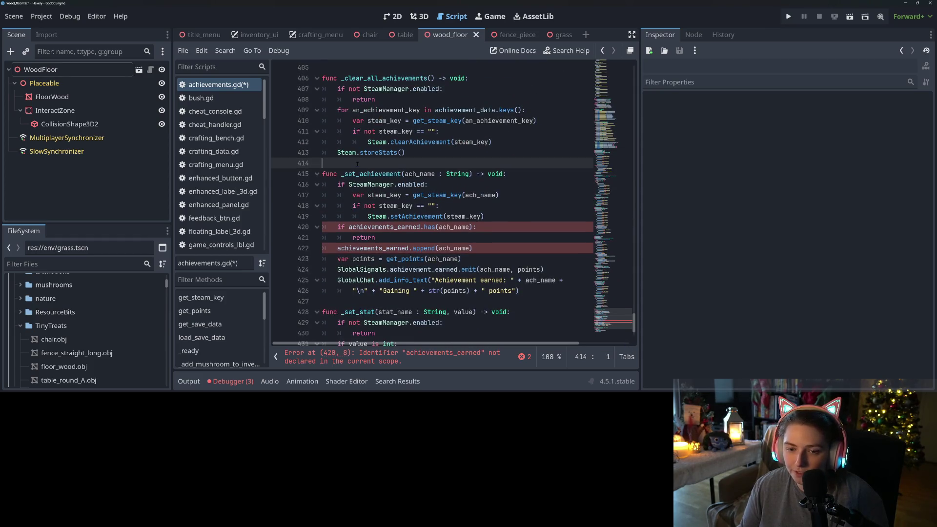
key("Return")
type("var achievements_earned = []")
key("ctrl+s")
key("Return")
key("BackSpace")
left_click(408, 174)
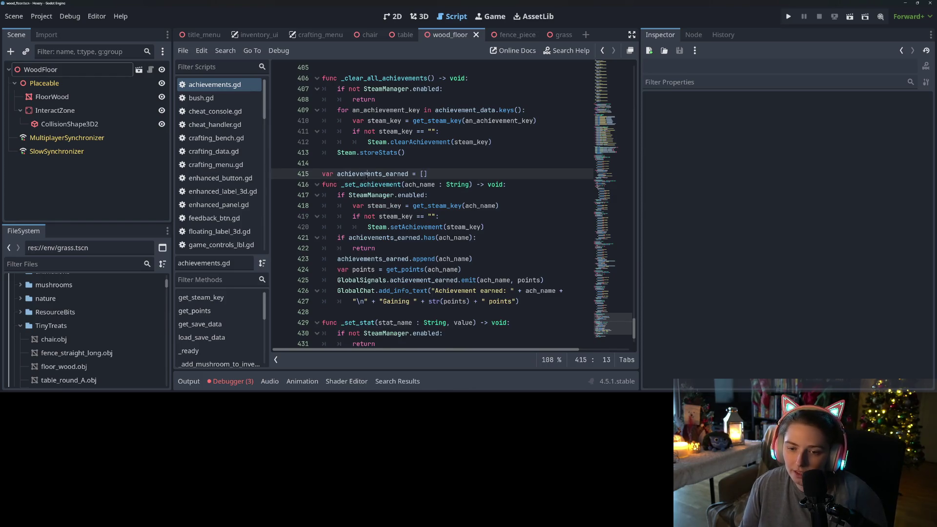
key("ctrl+v")
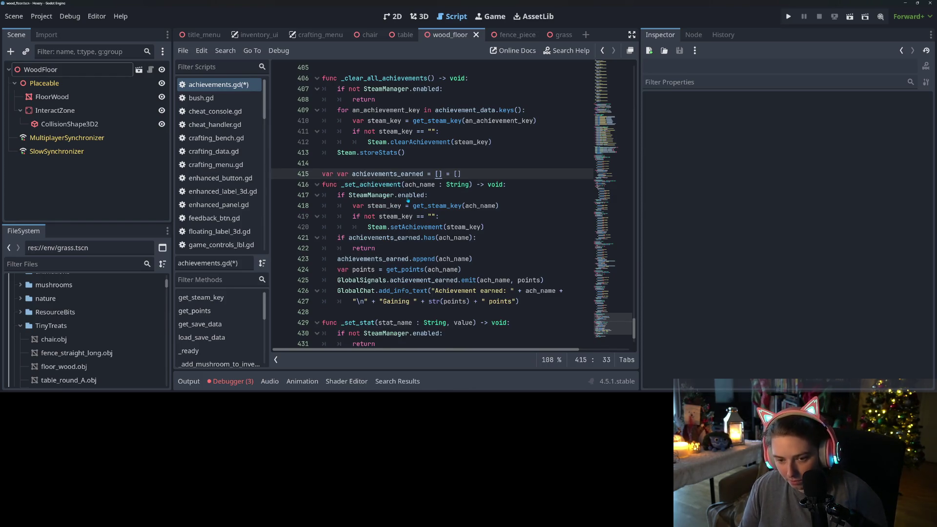
key("ctrl+z")
key("ctrl+s")
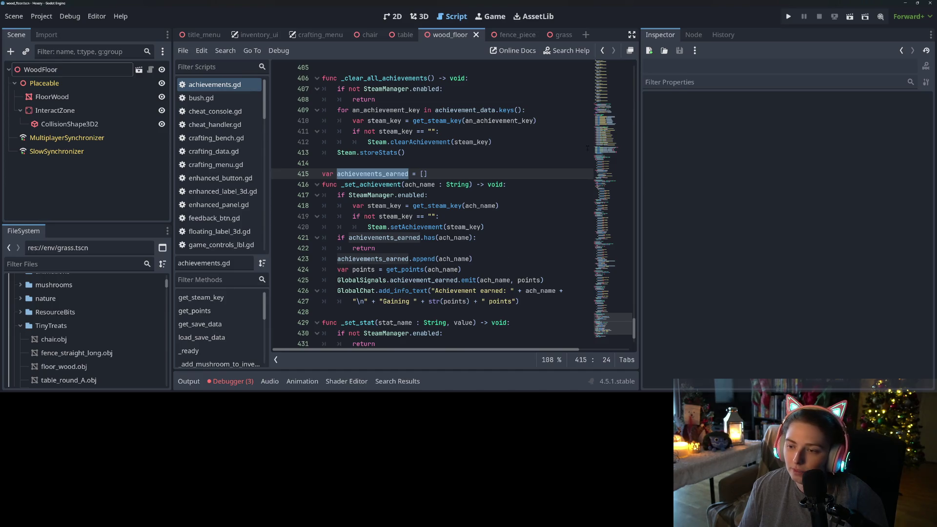
mouse_move(614, 325)
left_mouse_down()
mouse_move(614, 171)
mouse_move(614, 185)
left_mouse_up()
left_click(346, 295)
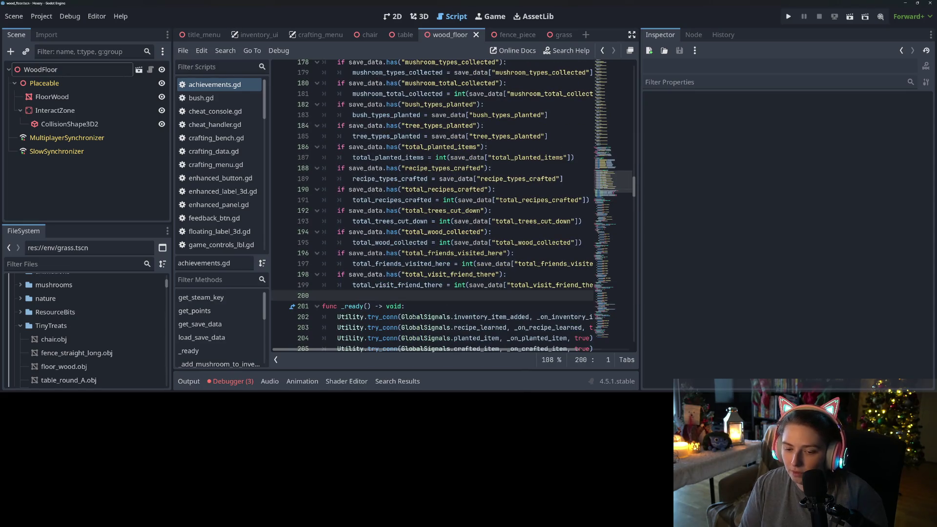
- Duplicate the total_visit_friend_there load block in load_save_data
key("Return")
key("Return")
key("Up")
key("Up")
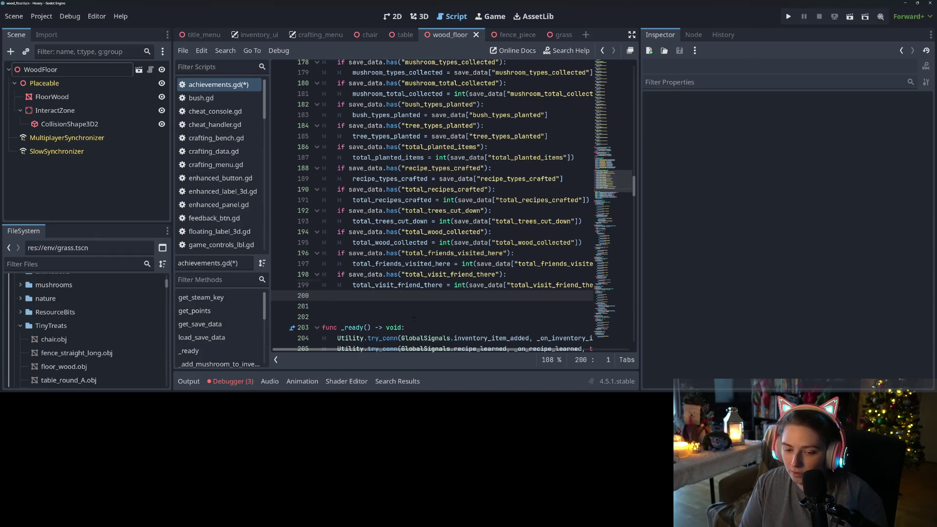
key("BackSpace")
mouse_move(438, 288)
left_mouse_down()
mouse_move(339, 264)
mouse_move(338, 275)
left_mouse_up()
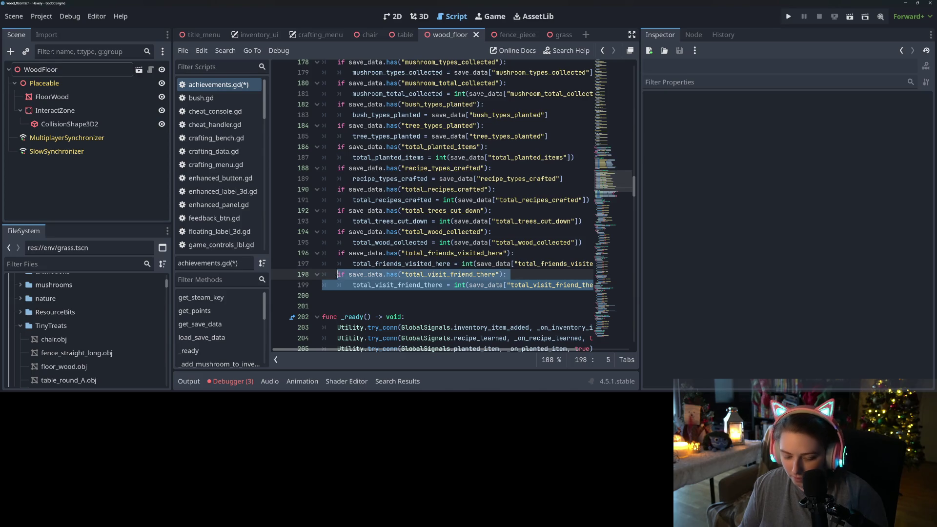
left_click(342, 300)
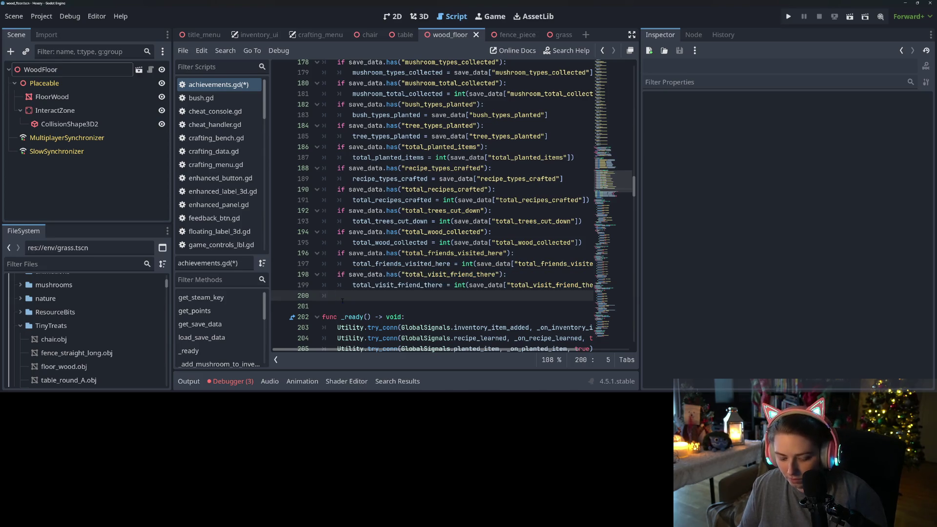
key("ctrl+v")
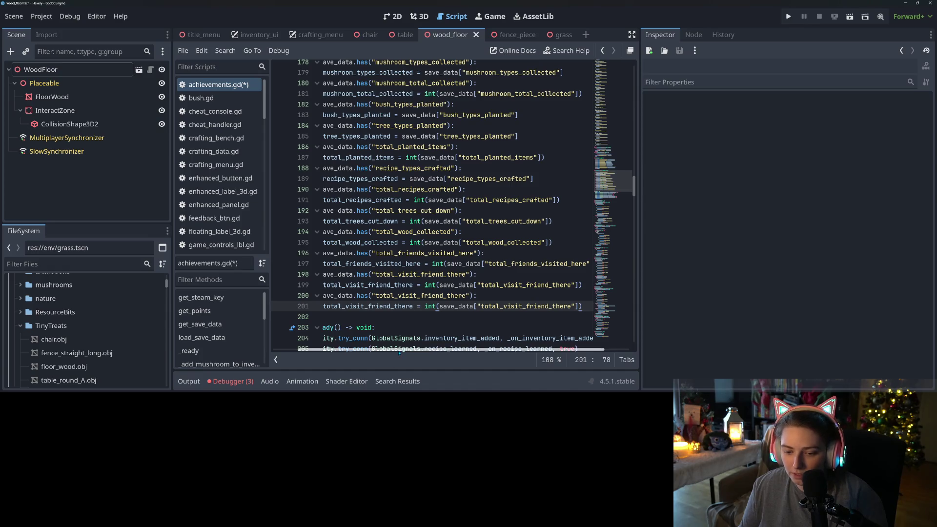
- Rename the copied block's condition, variable and save-data key to achievements_earned
scroll(397, 357, "left", 2)
double_click(428, 295)
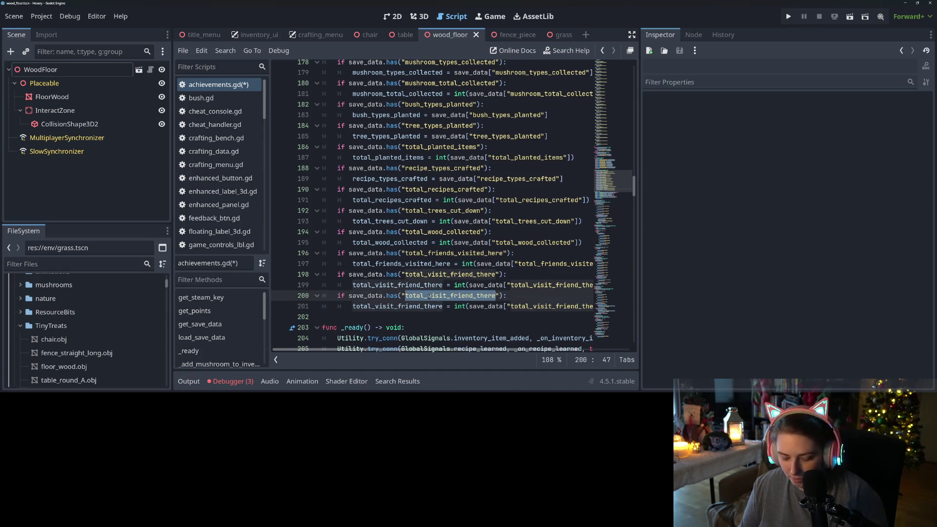
key("super+v")
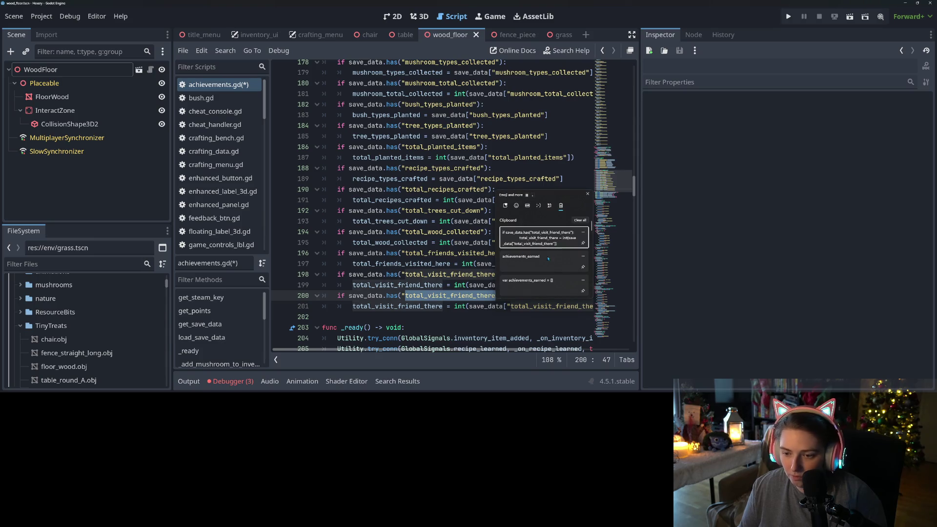
left_click(541, 265)
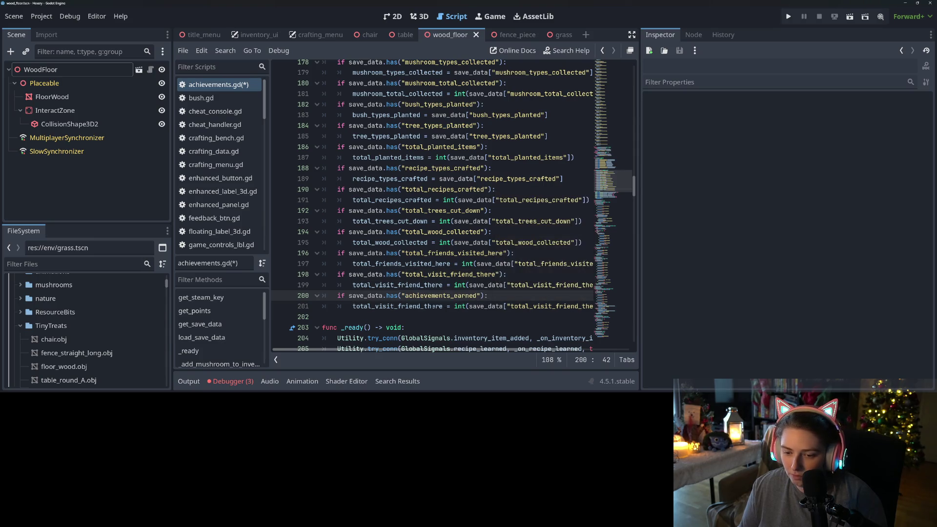
double_click(424, 306)
key("ctrl+v")
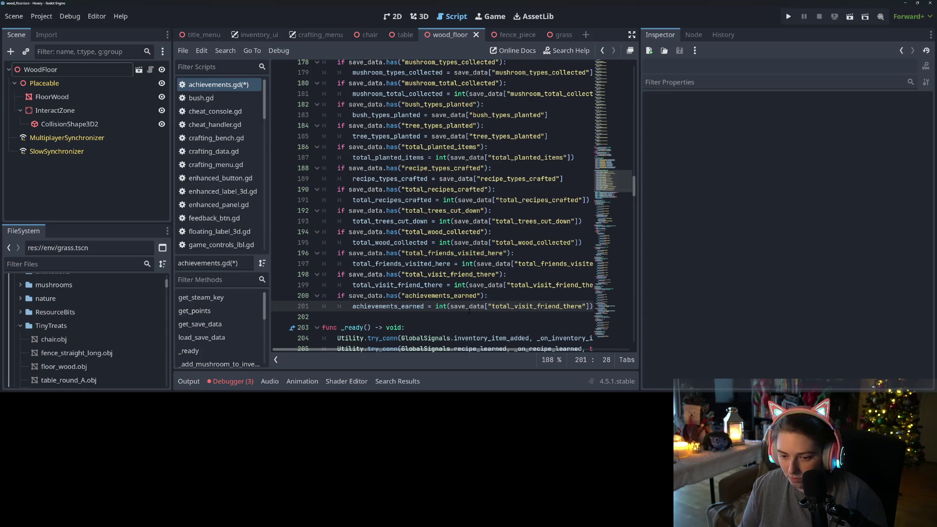
double_click(503, 306)
key("ctrl+v")
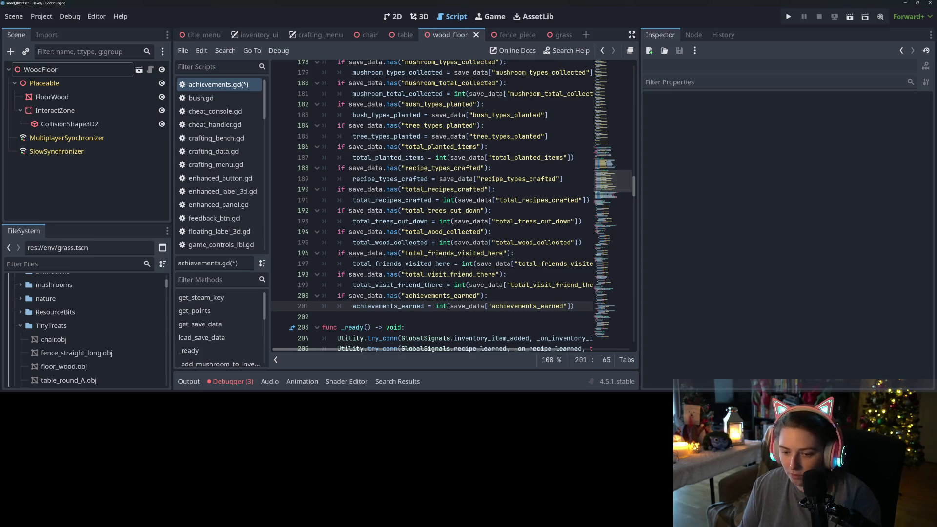
- Remove the int() conversion from the loaded achievements_earned value, save, and go to the last save_data merge line
left_click_drag(450, 306, 433, 306)
key("Delete")
key("Delete")
left_click(572, 305)
key("BackSpace")
key("ctrl+s")
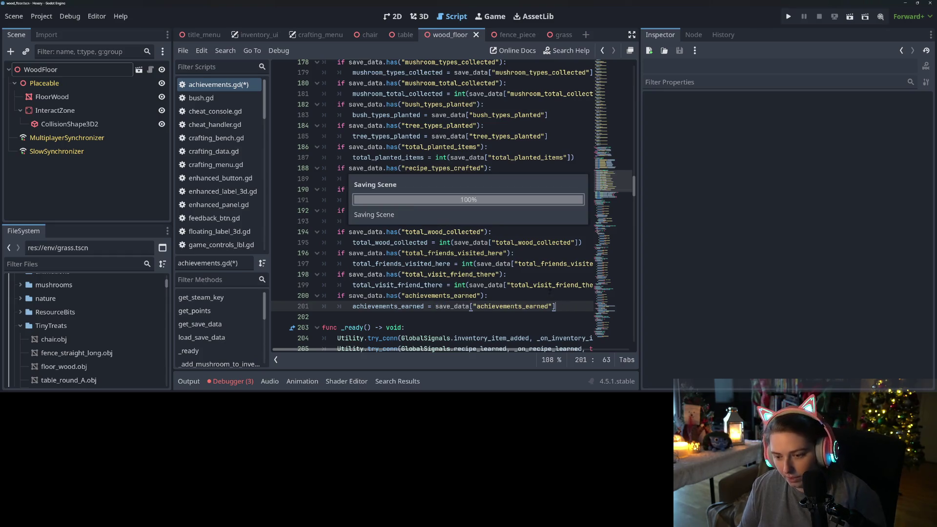
scroll(572, 306, "up", 2)
scroll(424, 195, "up", 5)
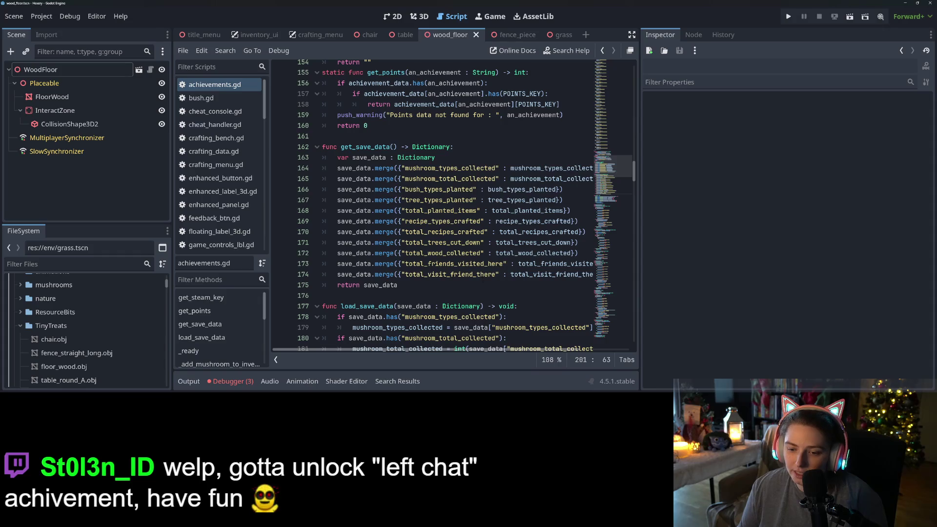
left_click(424, 274)
- Duplicate the total_visit_friend_there merge line, change its key to achievements_earned, and save
key("ctrl+shift+d")
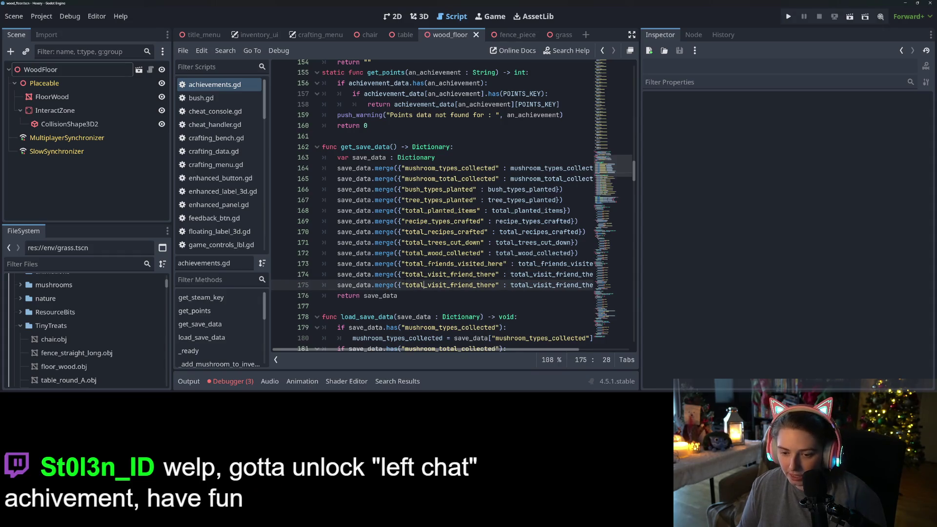
double_click(428, 285)
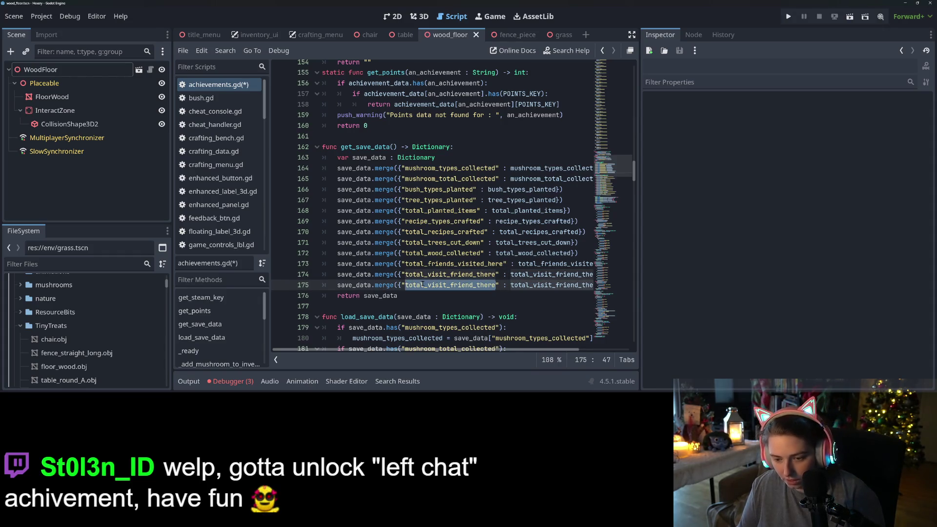
key("super+v")
left_click(556, 282)
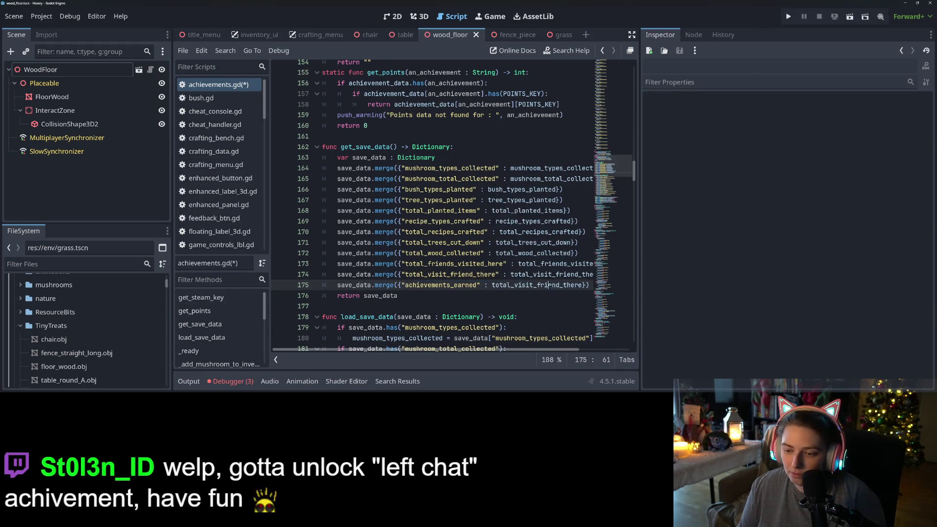
key("ctrl+s")
- Look over the script, including the warning call in get_points and the file's end
left_click(485, 274)
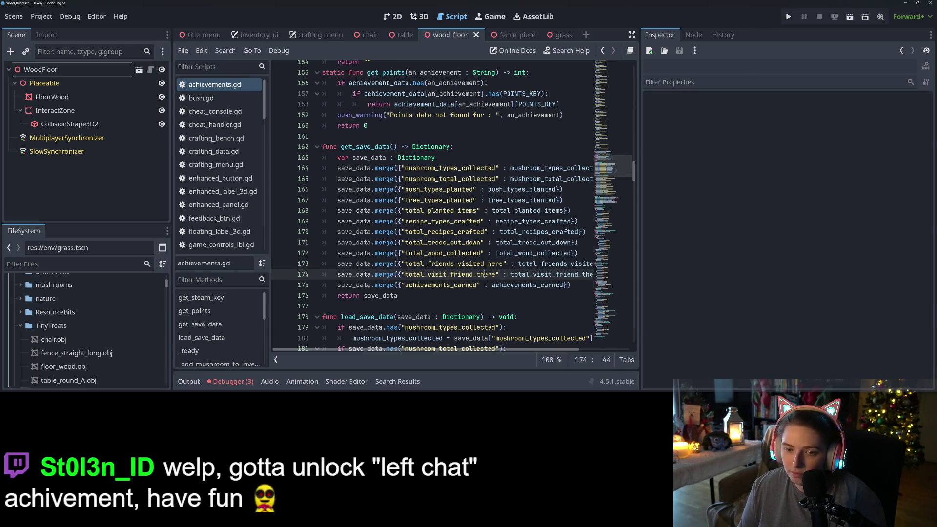
scroll(485, 273, "up", 4)
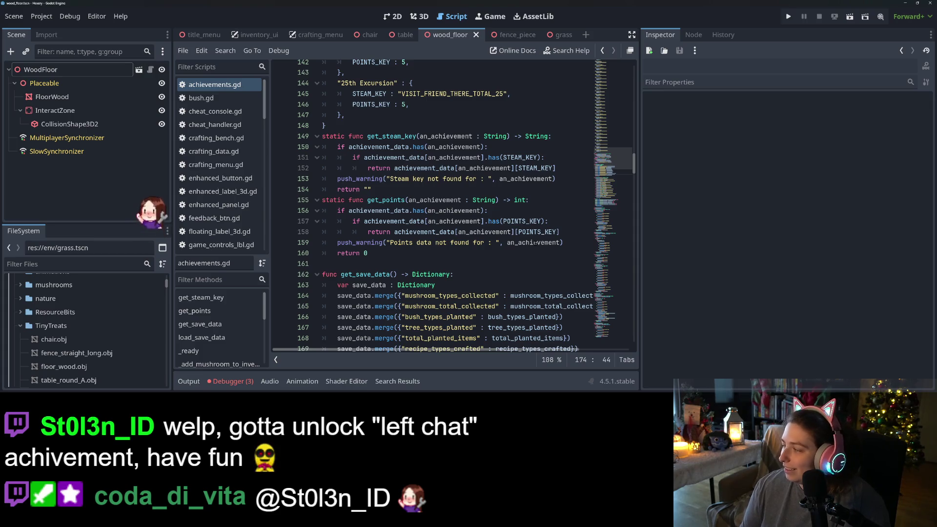
mouse_move(535, 243)
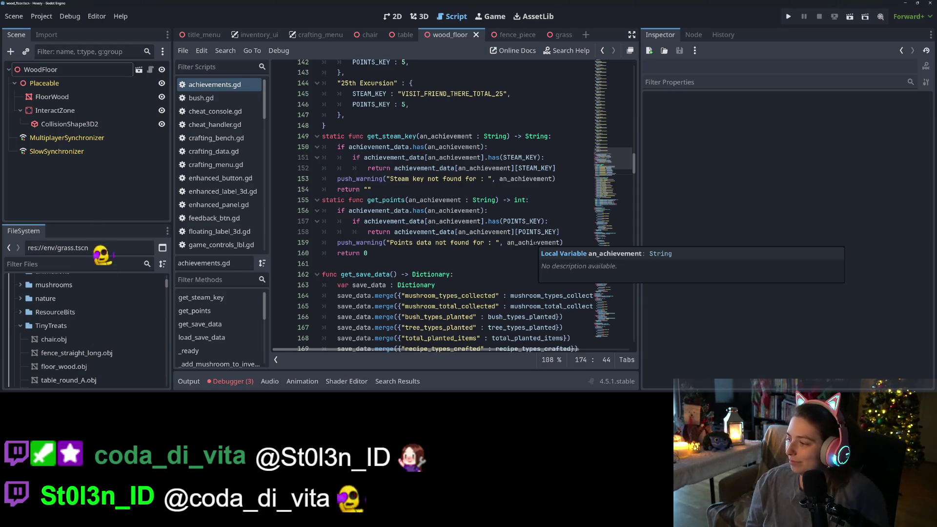
left_click(498, 242)
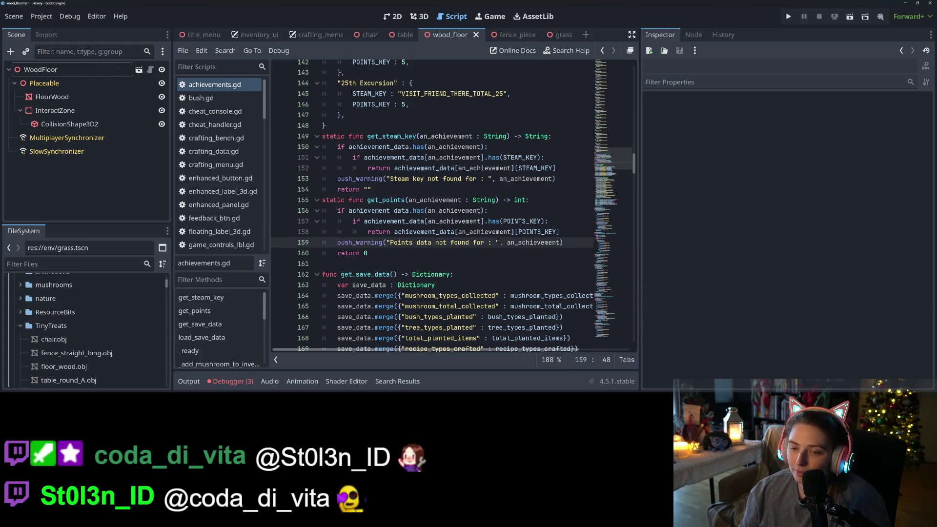
scroll(498, 242, "down", 3)
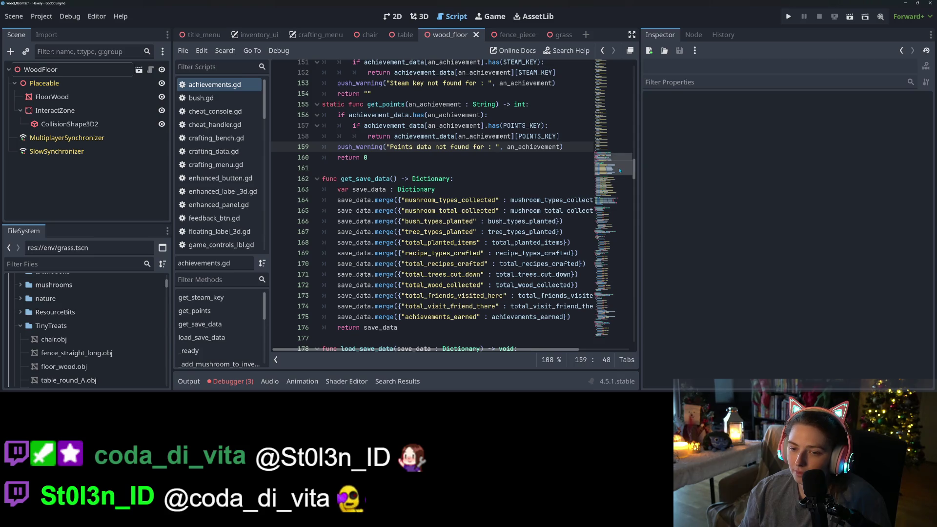
left_click_drag(614, 166, 621, 394)
- Add push_warning("Double-earned achievement: " + ach_name) under the already-earned check and save
left_click(397, 290)
scroll(397, 291, "up", 1)
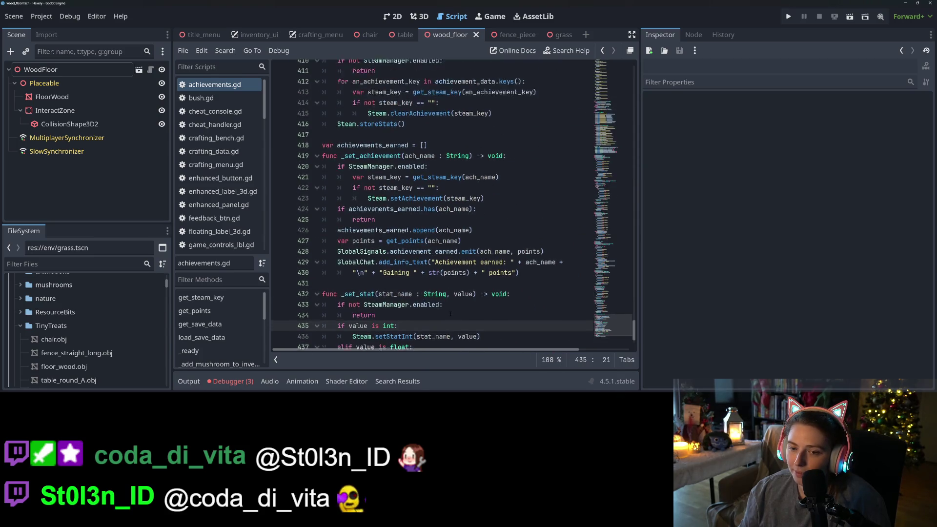
scroll(397, 290, "down", 1)
key("Up")
key("Up")
key("Up")
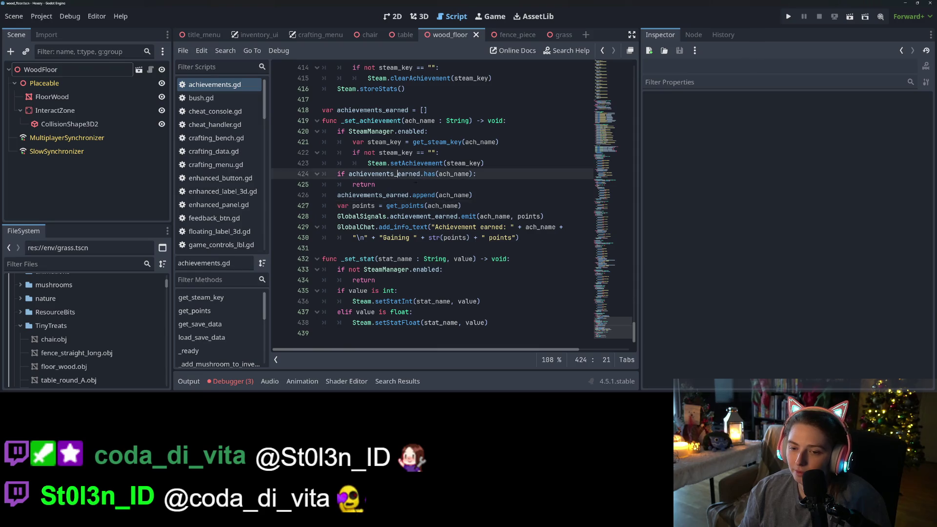
key("Return")
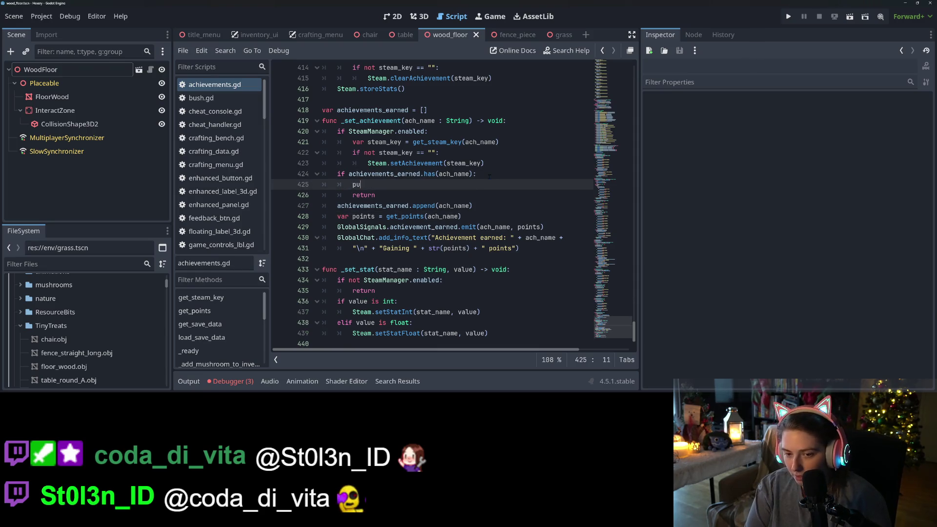
type("sh_w")
key("Return")
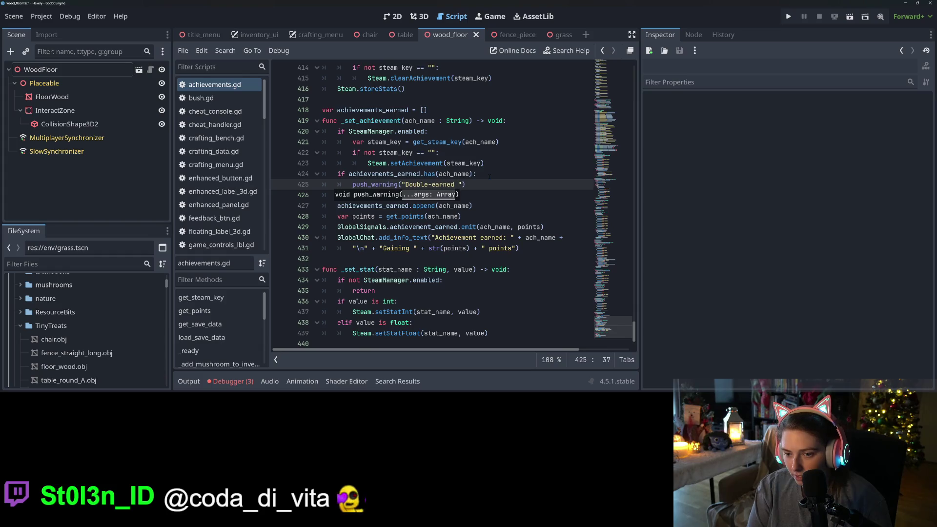
type("nt\"")
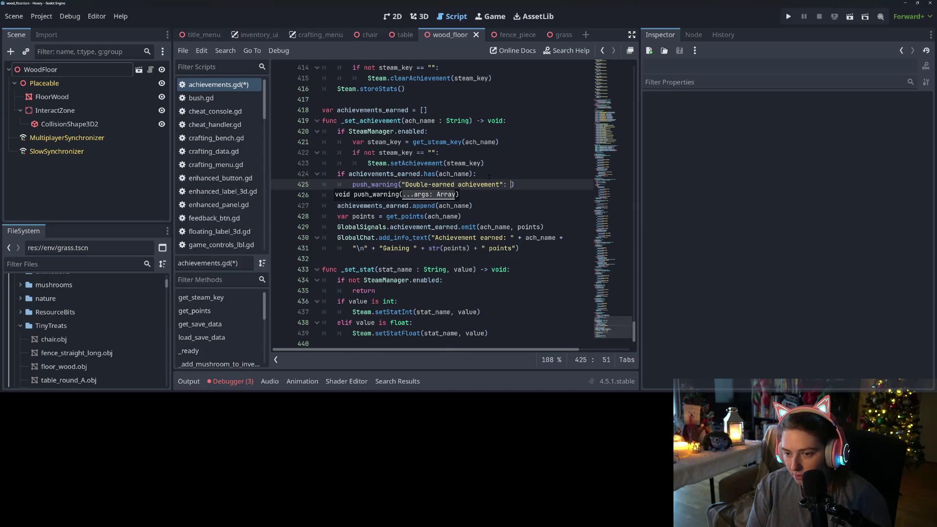
type("a")
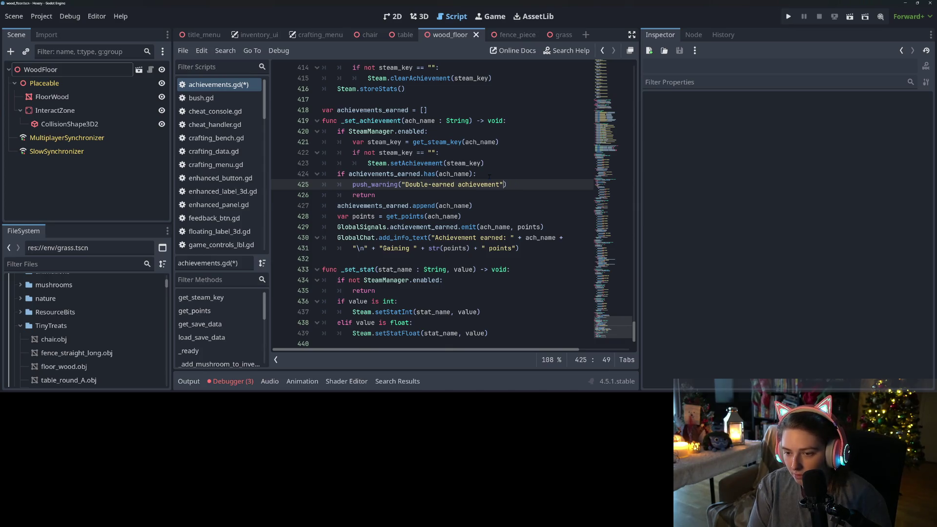
type(":")
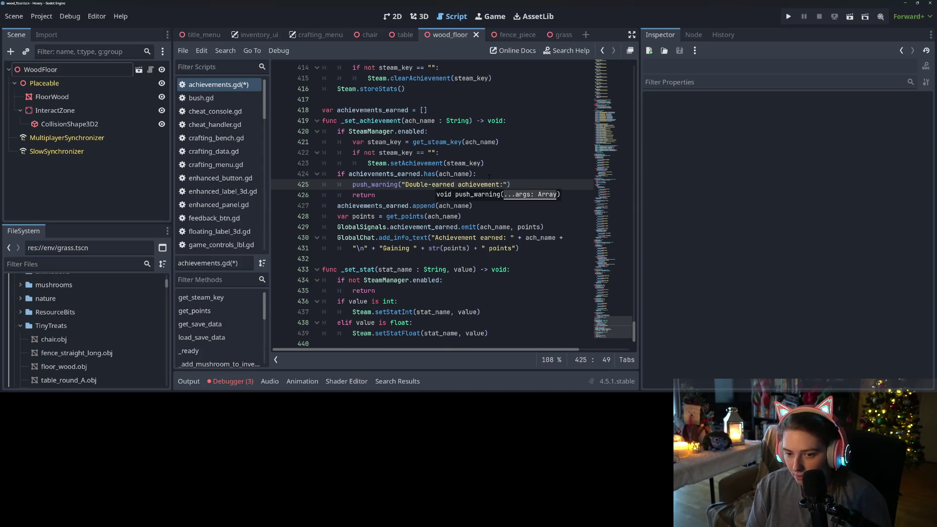
key("Right")
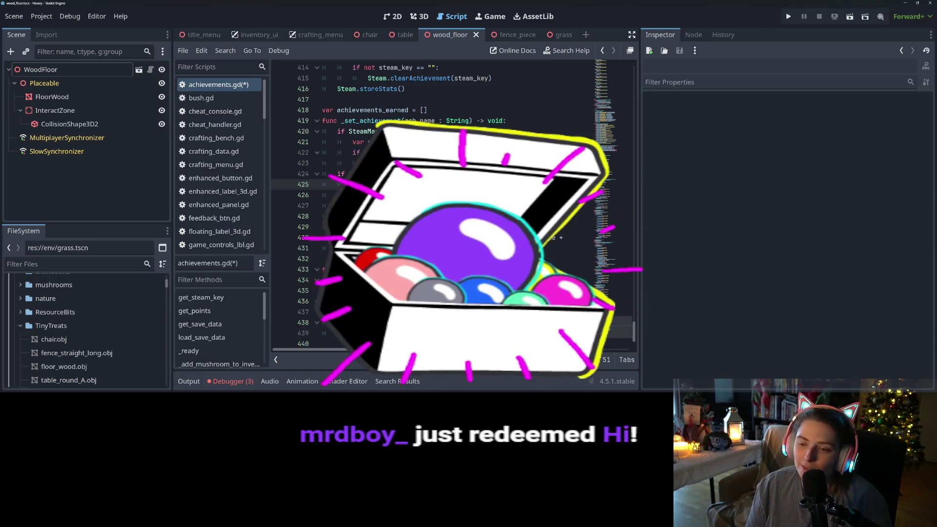
type("+ ")
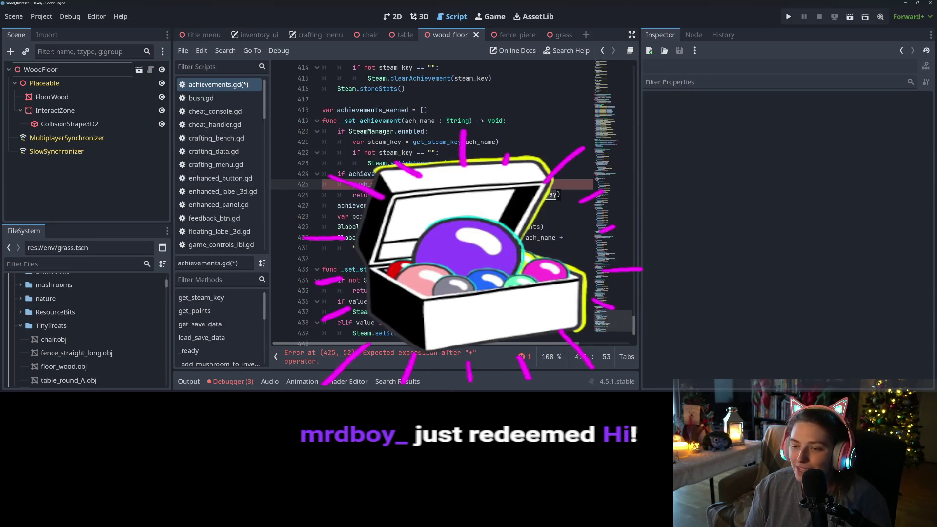
type("ach")
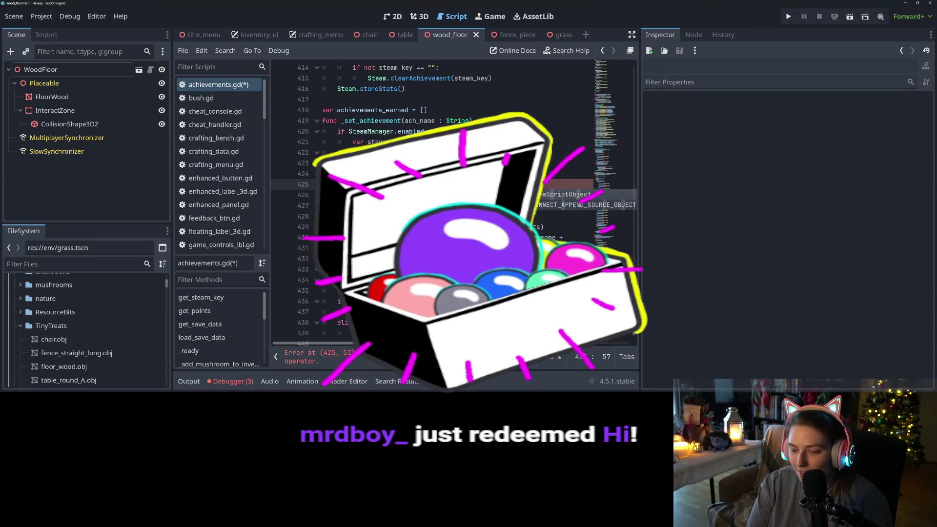
type("_na")
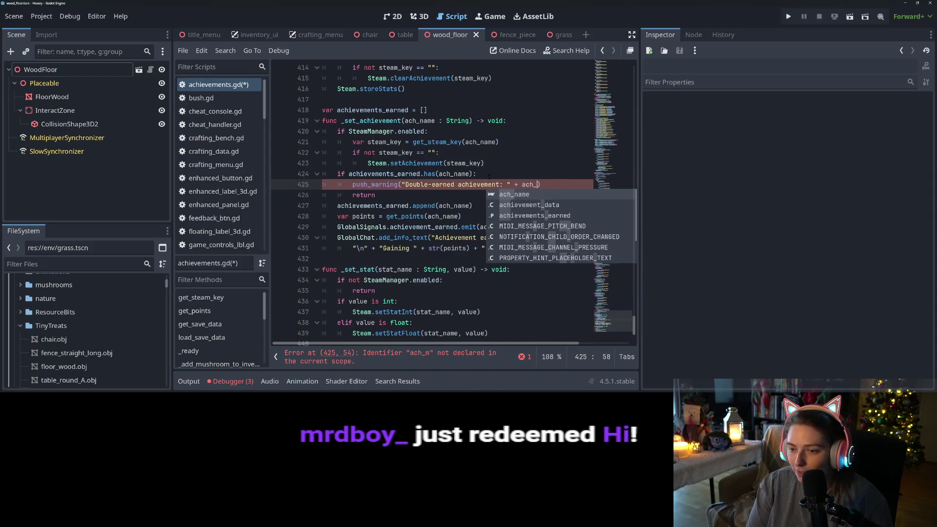
type("me")
key("ctrl+s")
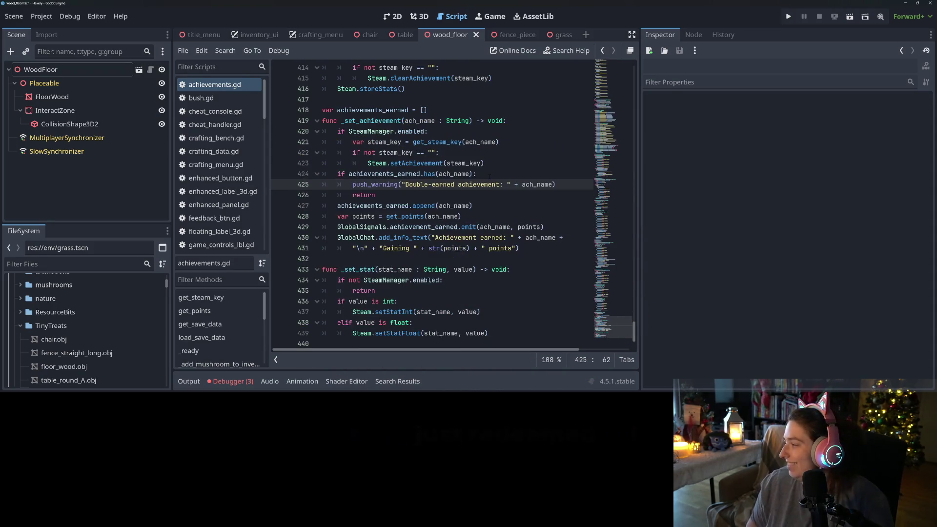
left_click(555, 185)
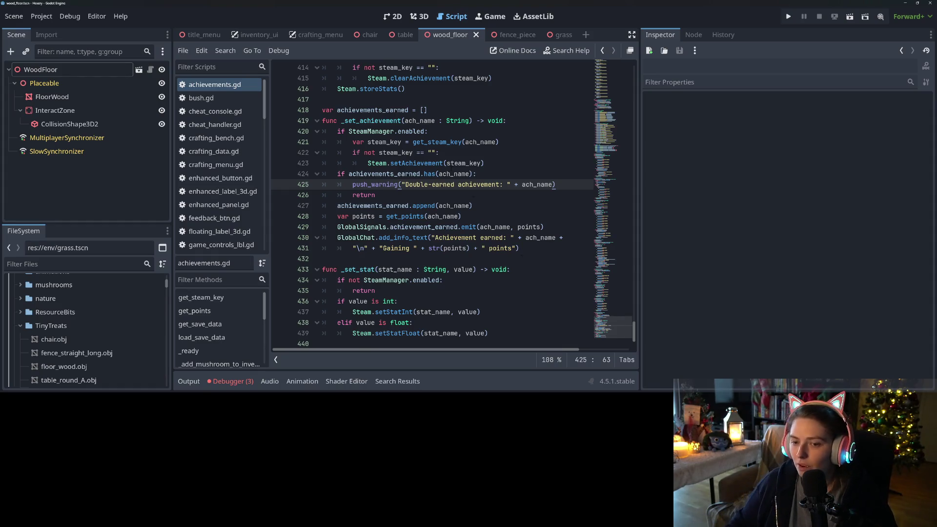
double_click(369, 184)
type("prin")
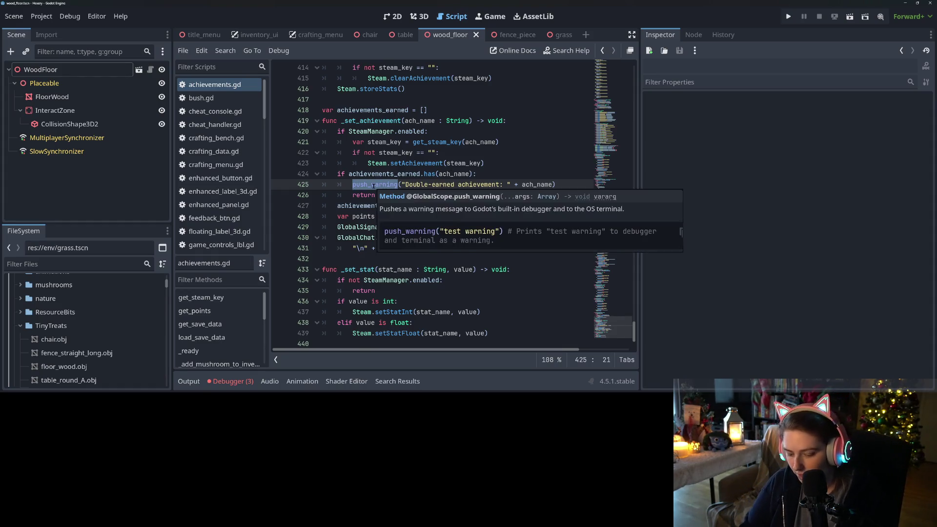
type("t")
key("ctrl+s")
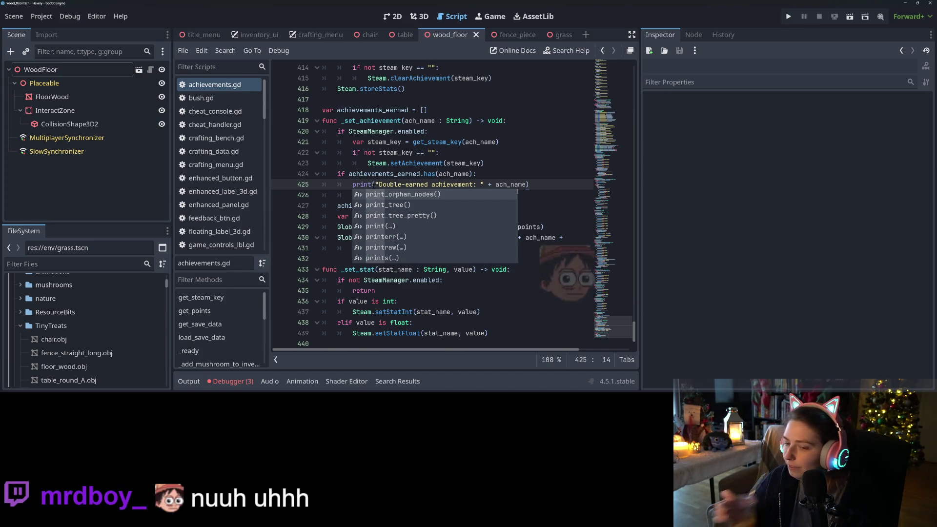
key("Right")
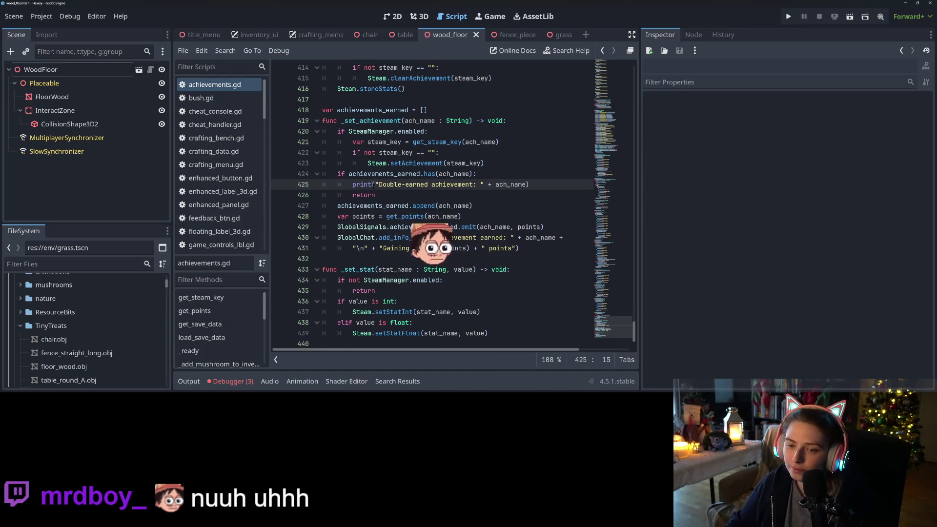
key("End")
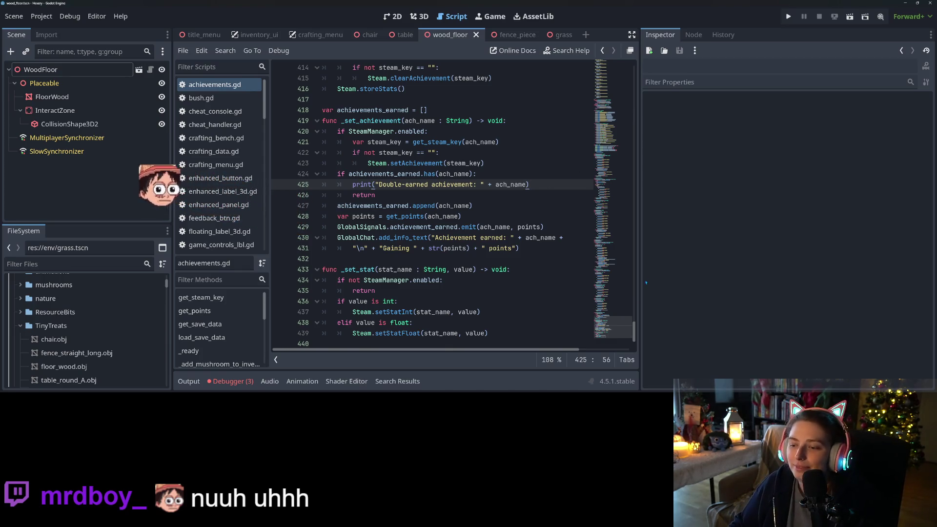
scroll(529, 295, "down", 1)
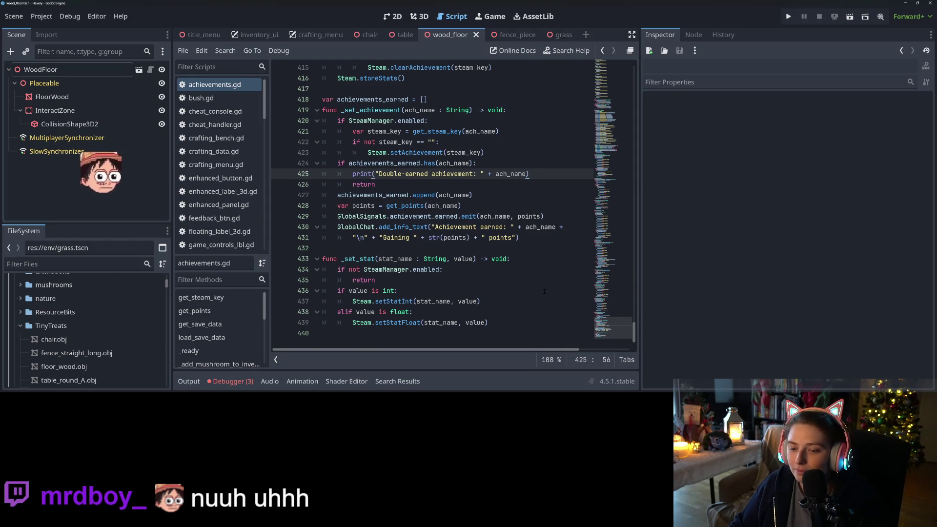
left_click(522, 301)
left_click(511, 319)
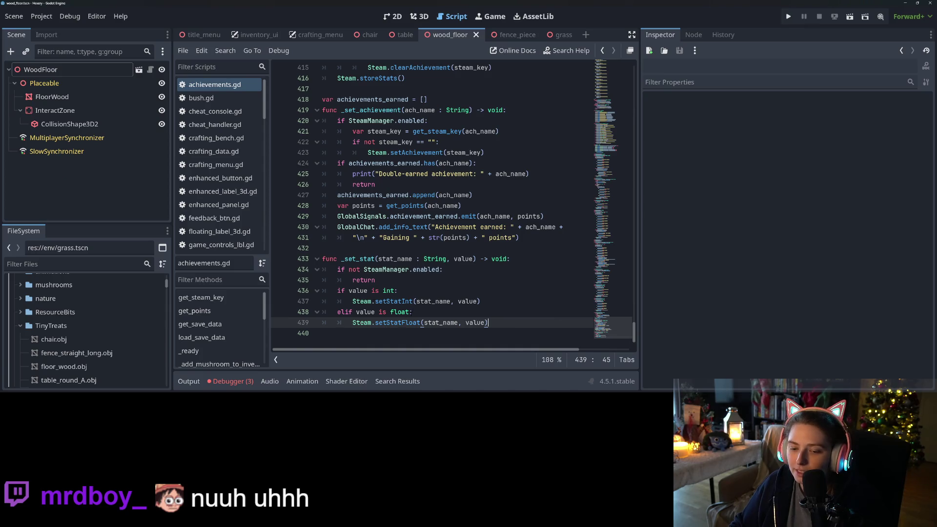
left_click(400, 291)
left_click(401, 301)
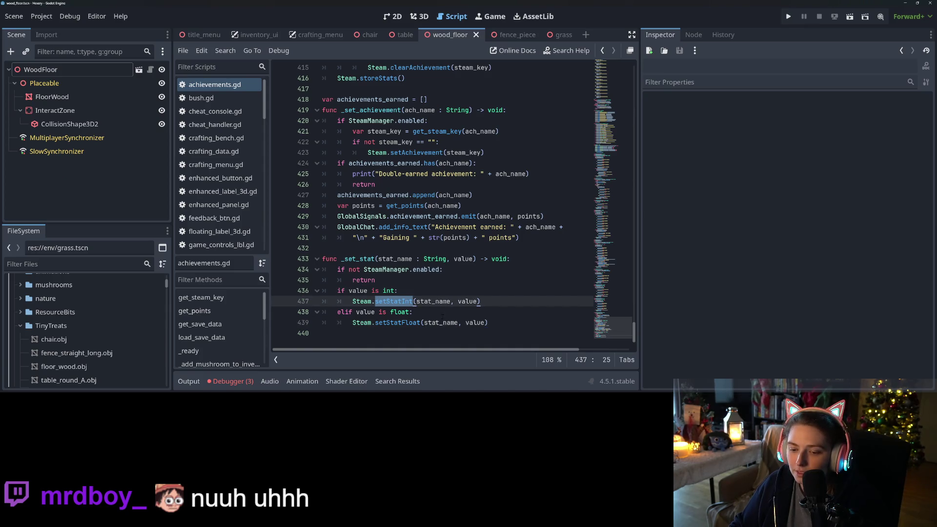
scroll(464, 273, "up", 20)
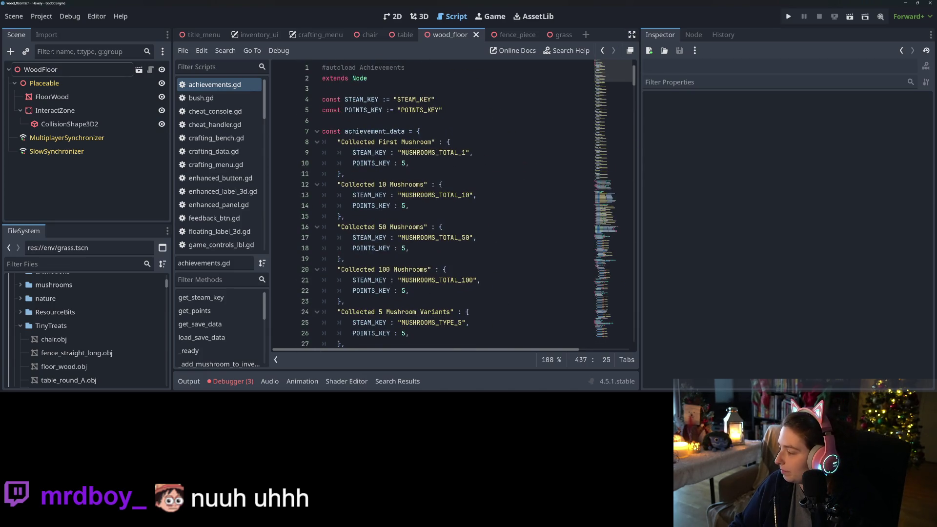
key("F5")
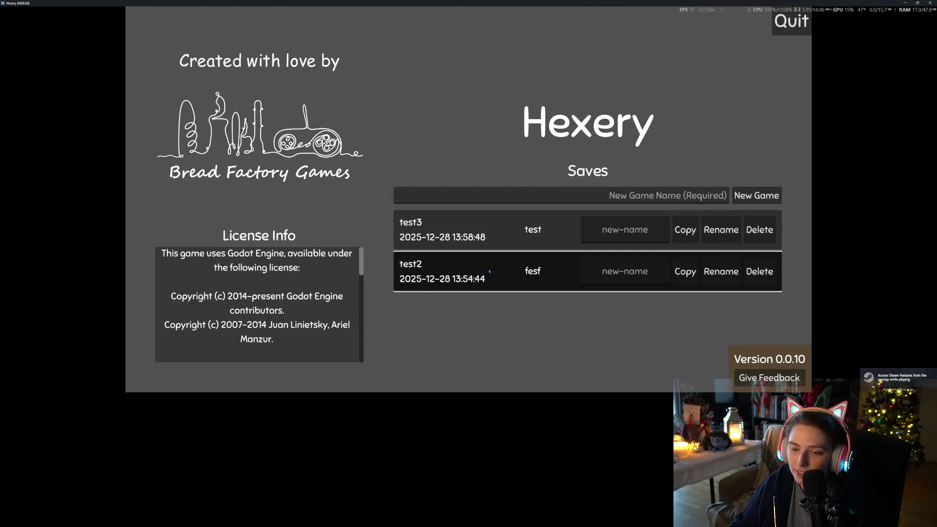
- Load the test2 save, close the game, relaunch it, and load test2 again
left_click(488, 271)
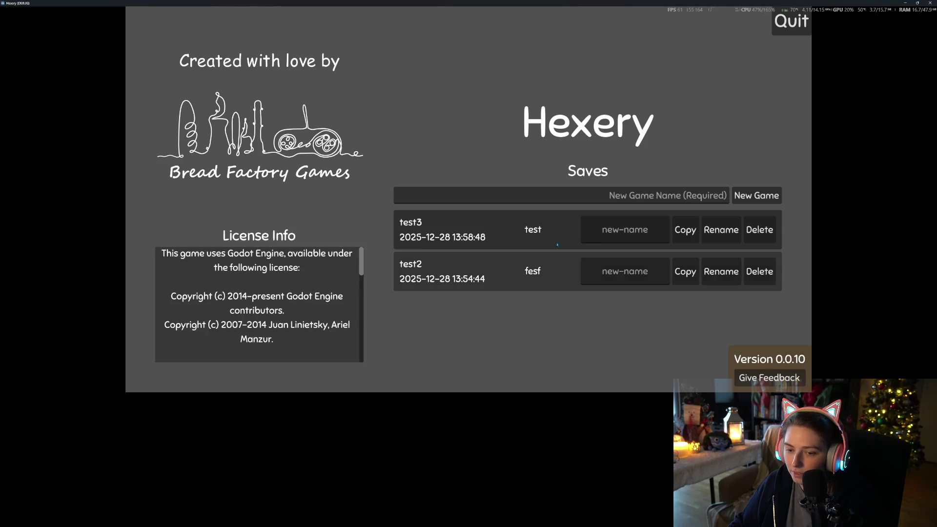
key("alt+F4")
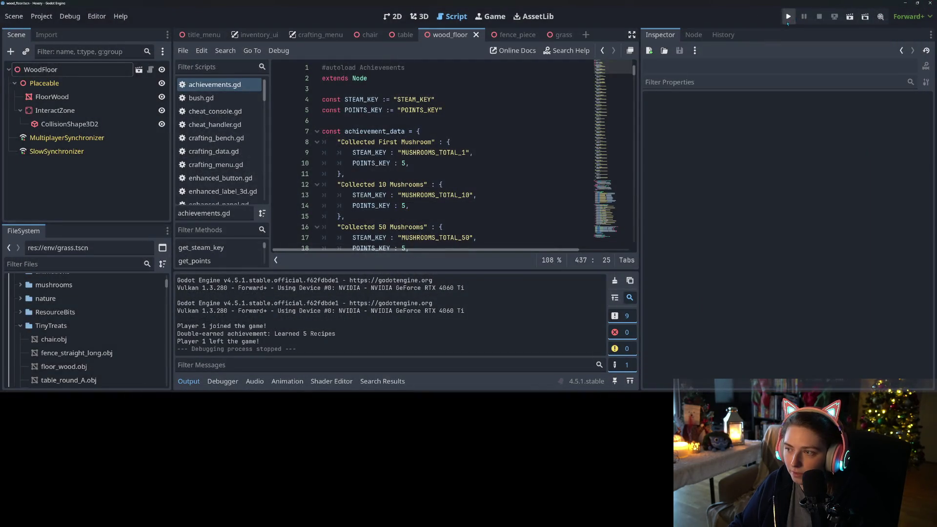
left_click(788, 21)
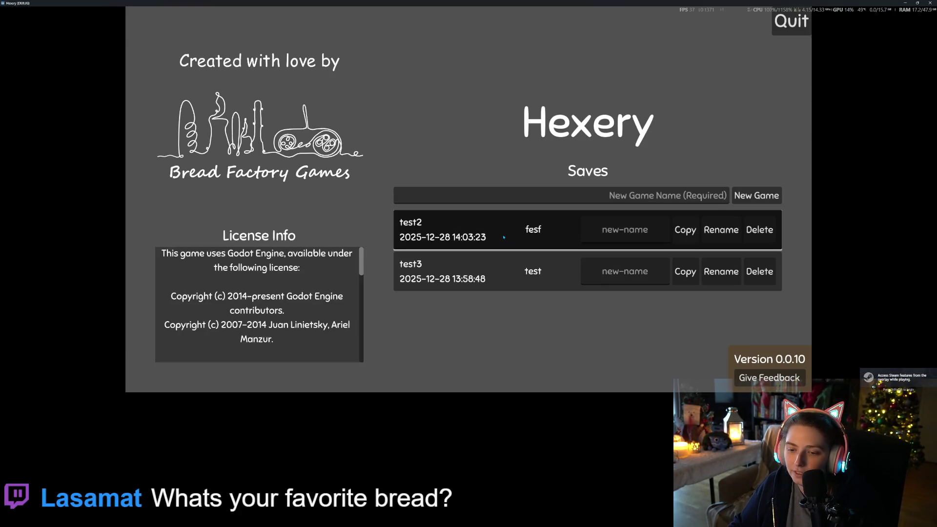
left_click(504, 237)
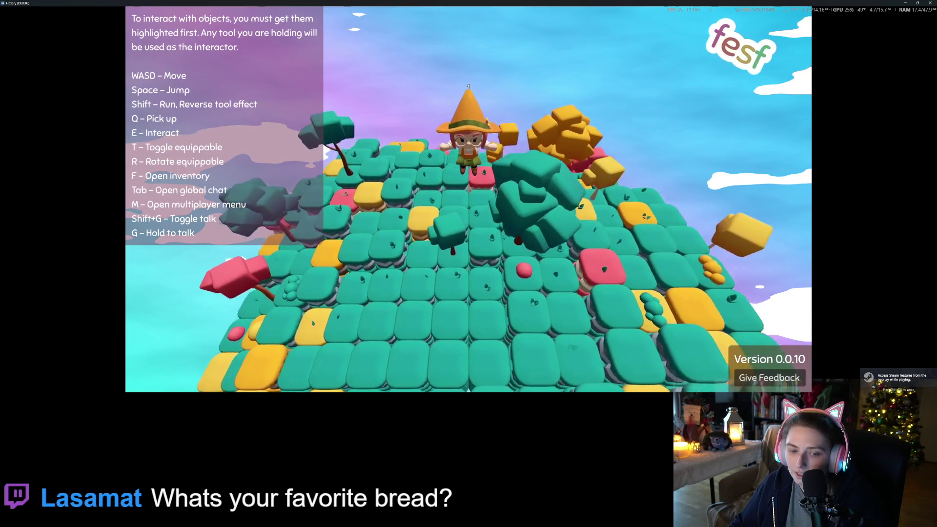
- Read the achievement messages in global chat, then quit to the menu and close the game
key("Tab")
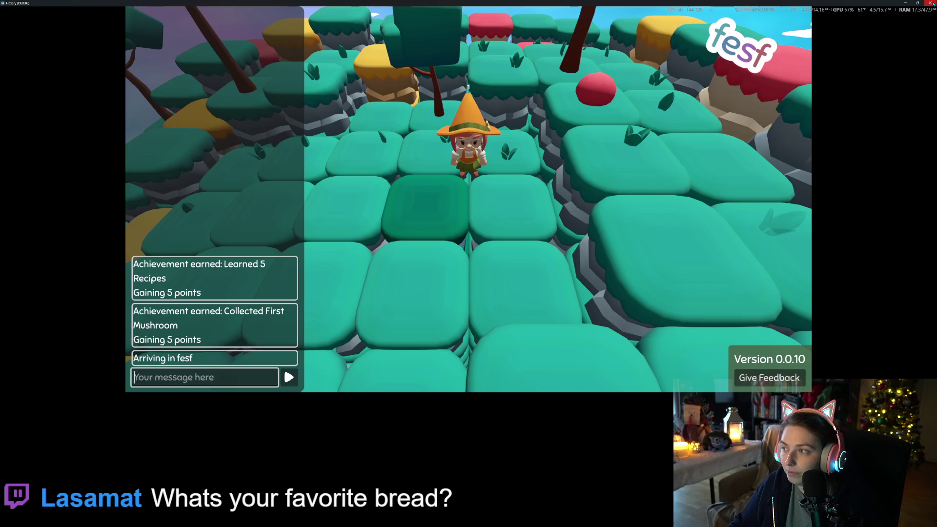
left_click(932, 3)
left_click(932, 4)
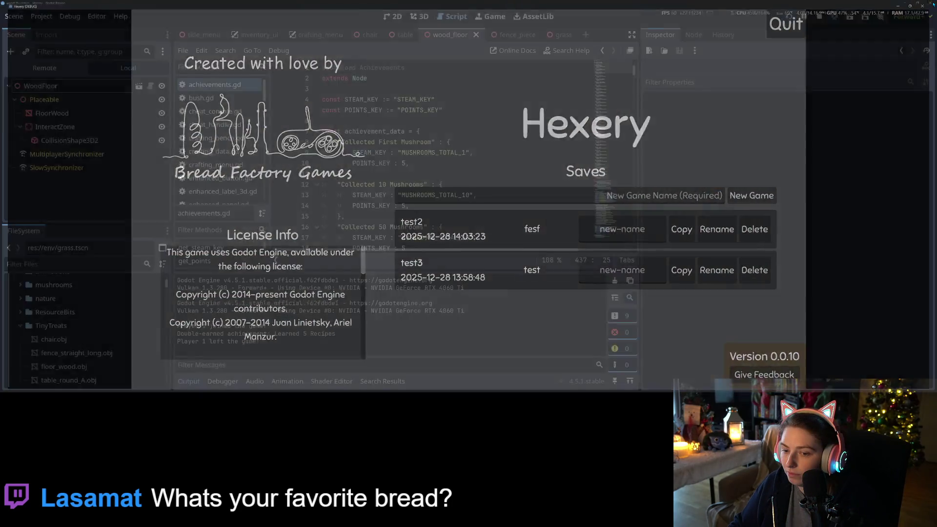
- Trace achievements_earned uses and the double-earned early return in achievements.gd, then rerun the game
left_click_drag(613, 68, 612, 145)
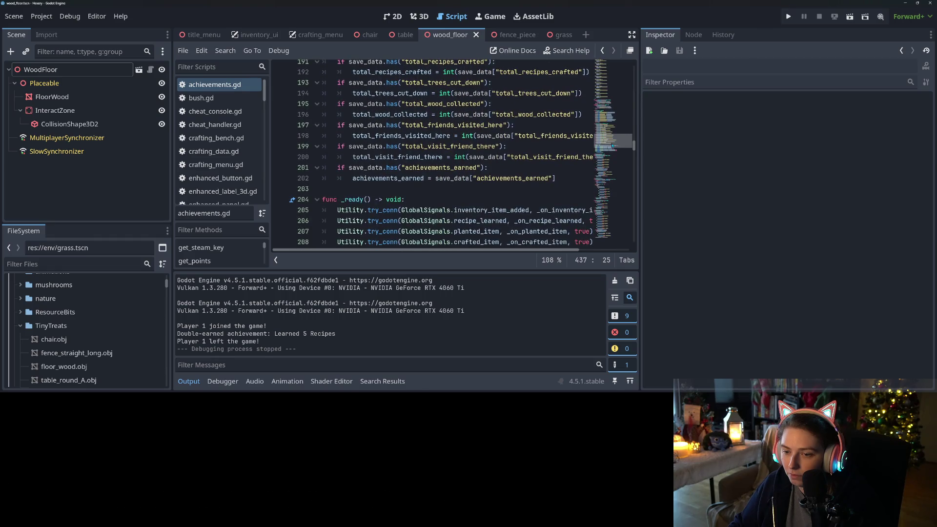
double_click(408, 178)
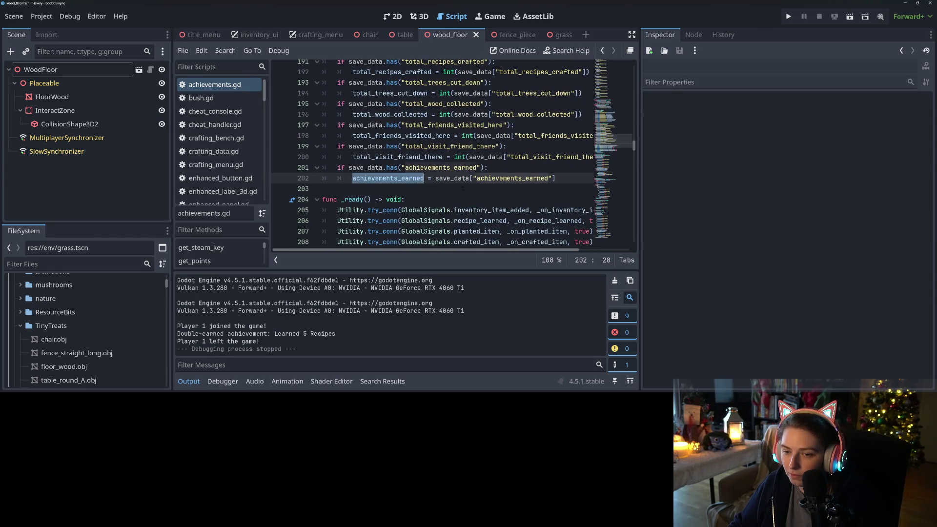
scroll(494, 227, "down", 15)
scroll(493, 228, "down", 20)
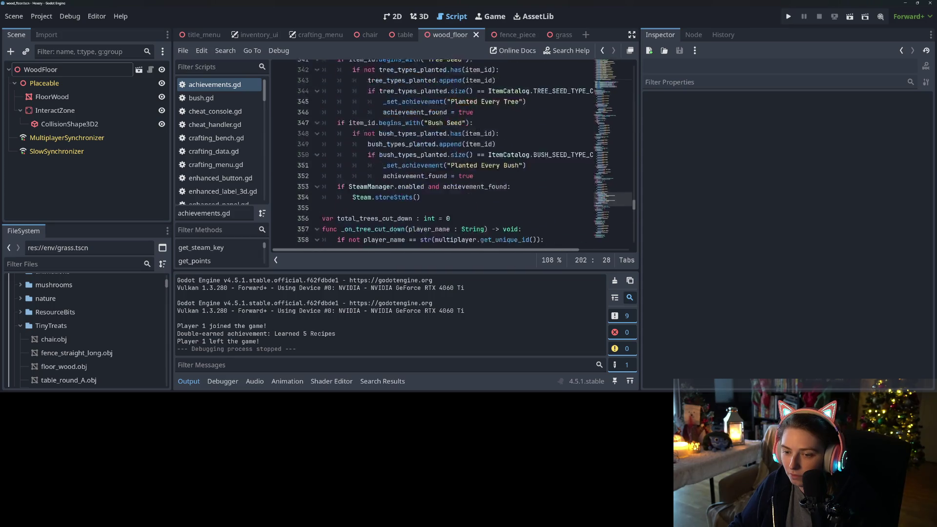
scroll(499, 228, "up", 1)
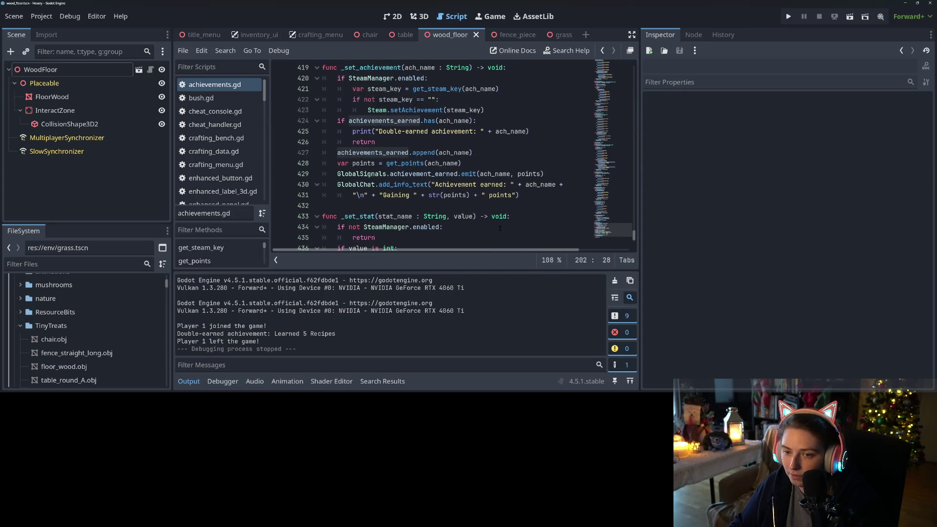
scroll(499, 229, "up", 1)
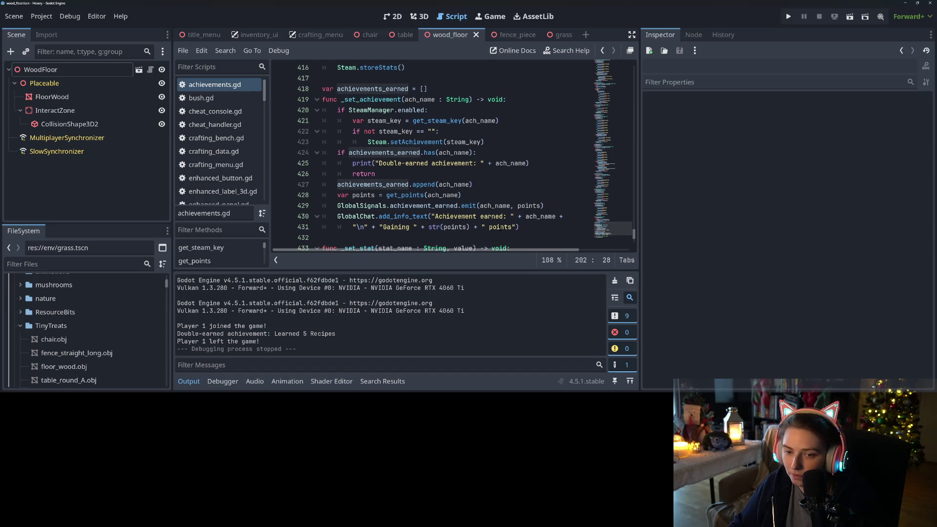
scroll(499, 228, "up", 1)
left_click(485, 210)
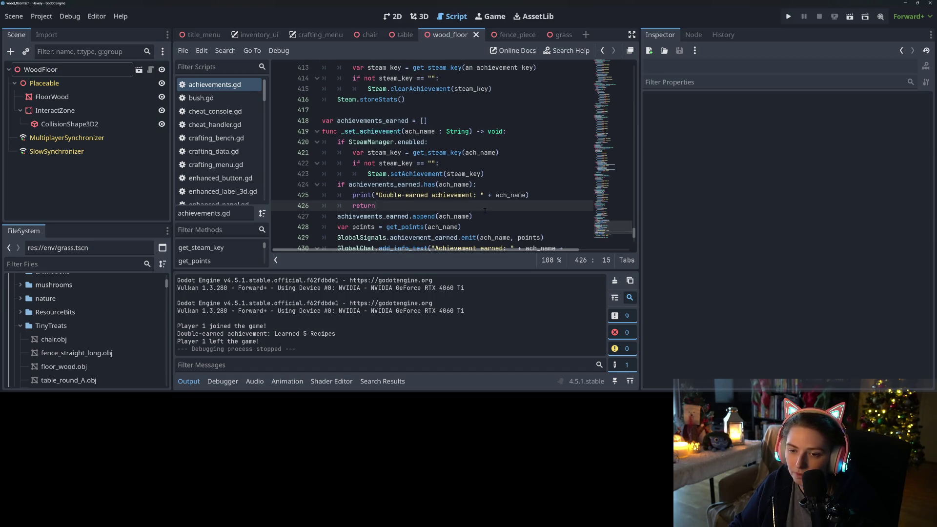
left_click(788, 16)
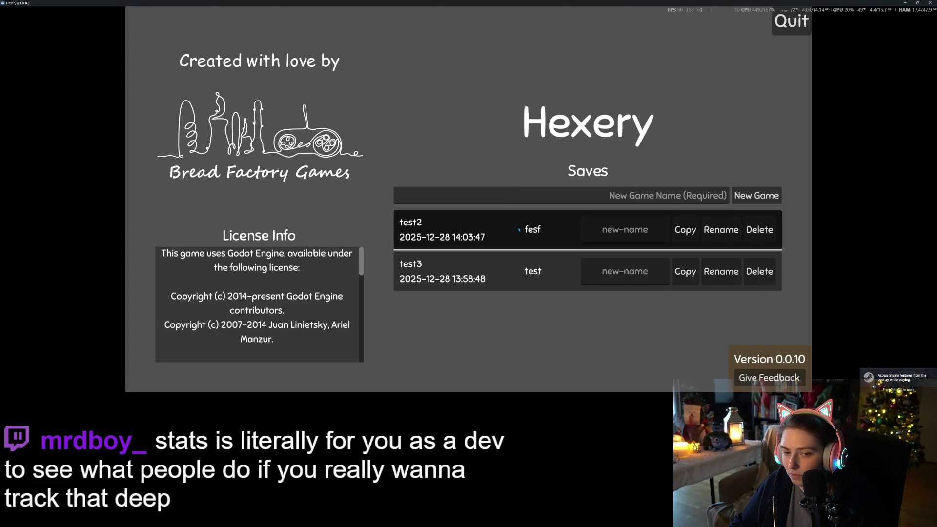
- Load the fesf world and read the achievement messages in global chat
left_click(519, 230)
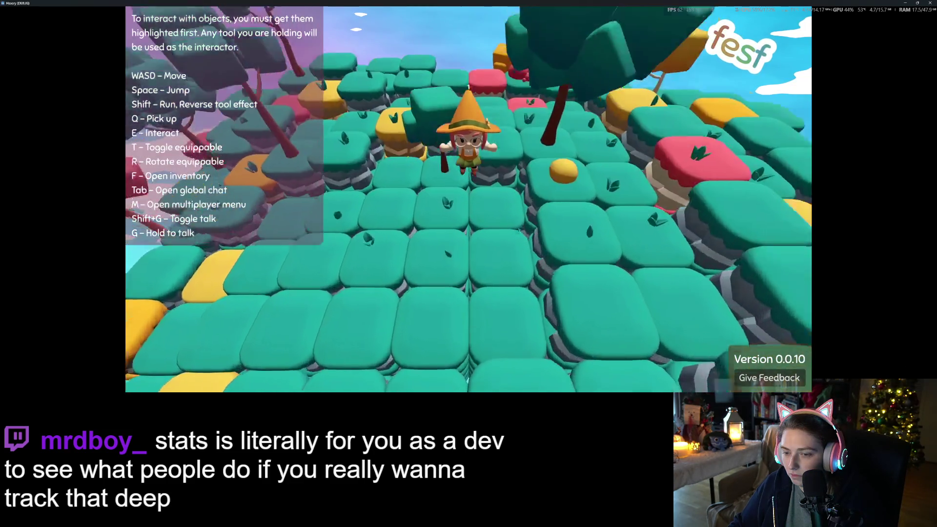
key("Tab")
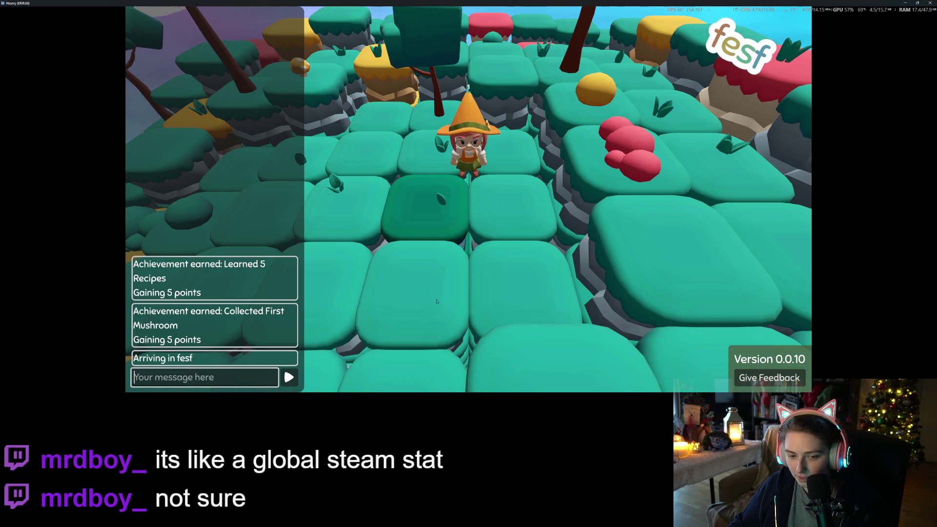
type("f")
key("BackSpace")
key("Tab")
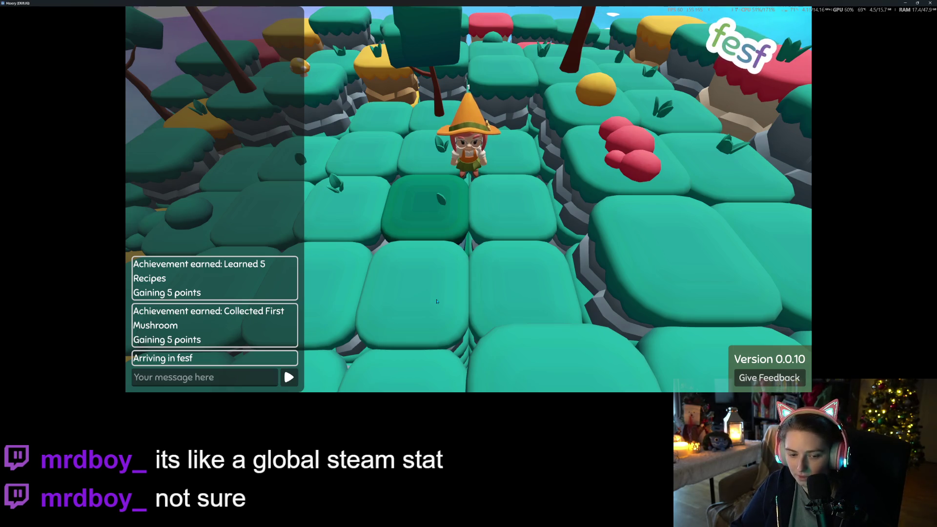
- Check the player inventory, then quit to the main menu and back to the editor
key("Tab")
key("f")
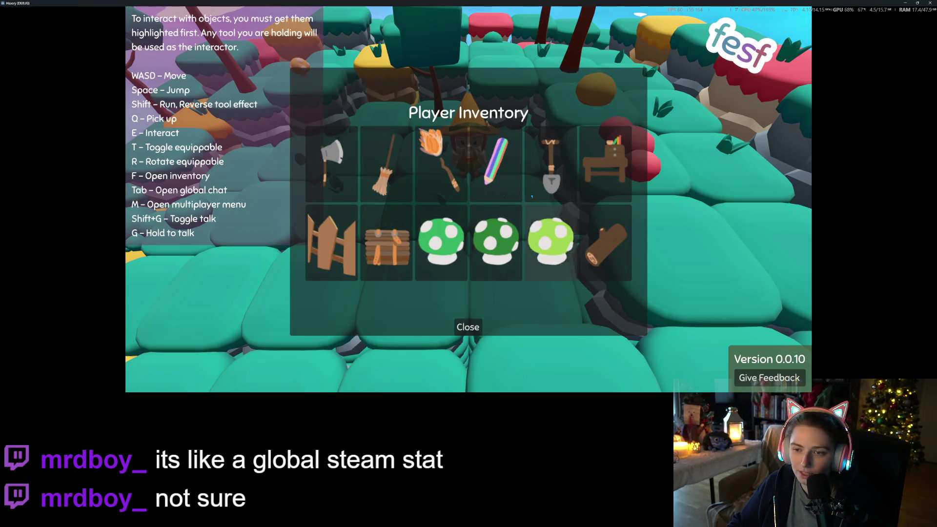
left_click(468, 328)
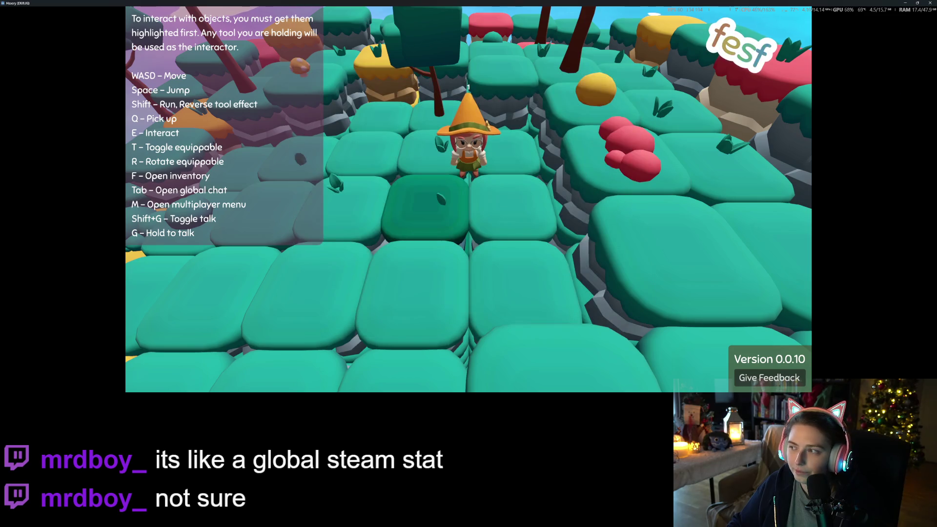
key("Escape")
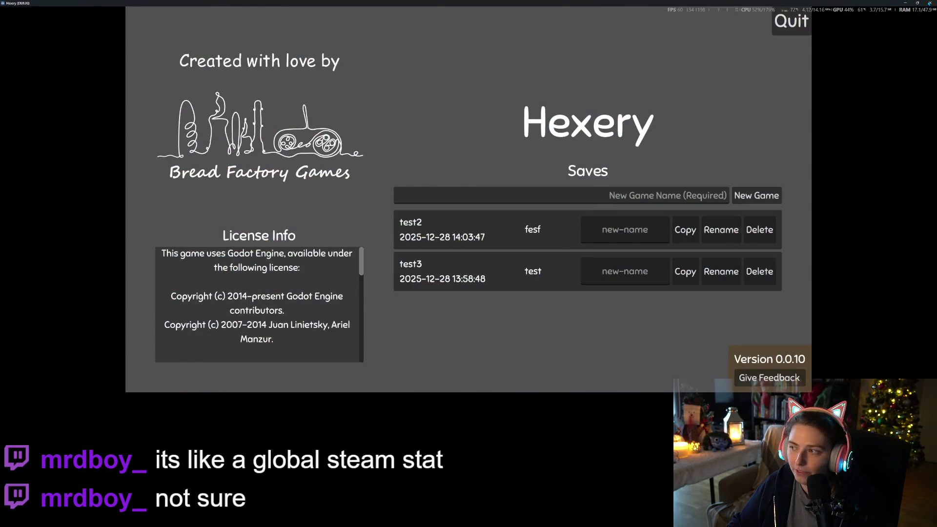
key("F8")
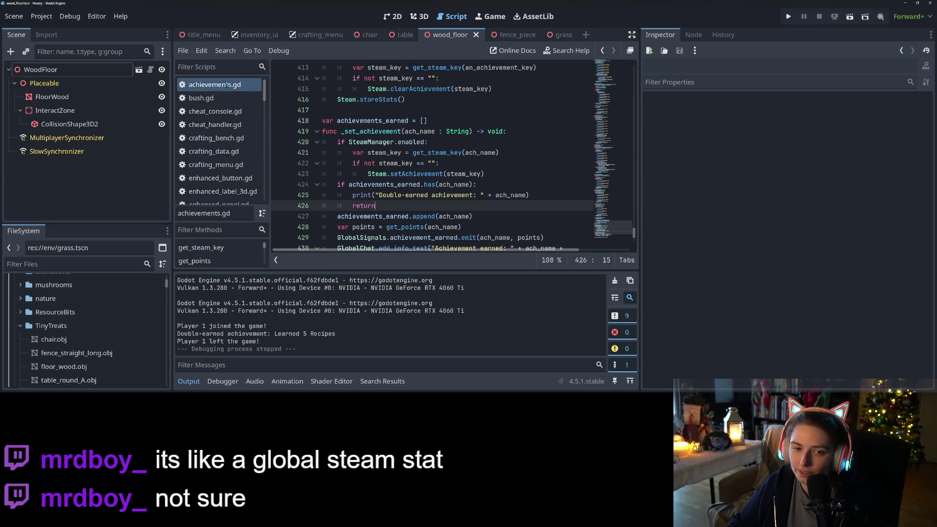
- Open world.gd and hide the output log to view _load_game_data
scroll(219, 146, "down", 3)
scroll(215, 205, "down", 10)
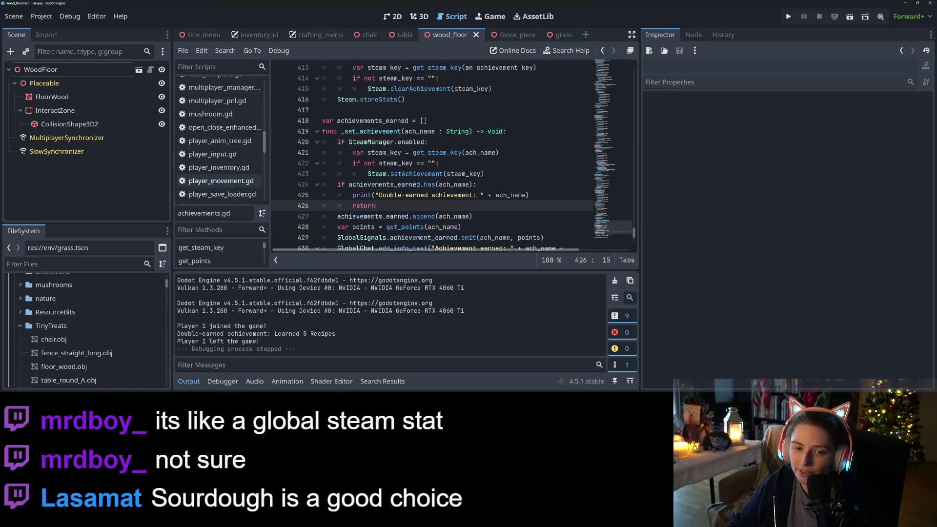
scroll(214, 188, "down", 3)
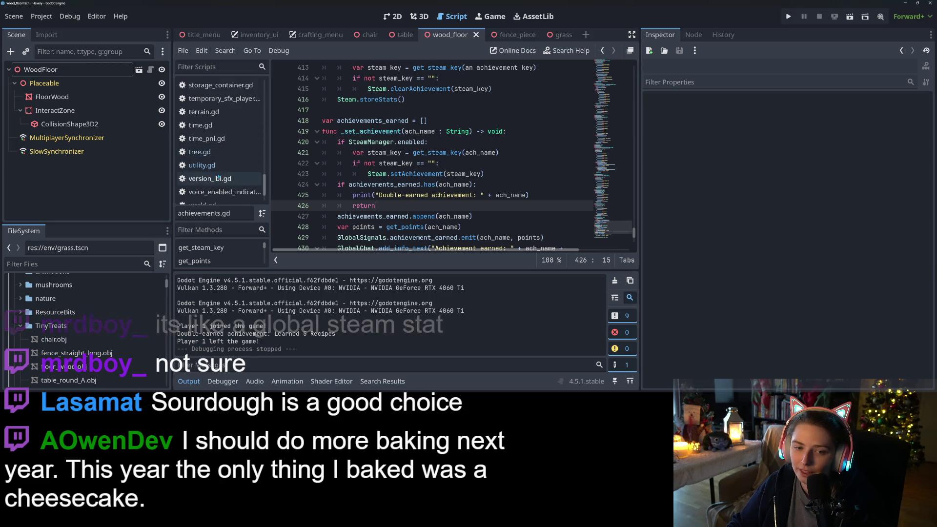
left_click(202, 169)
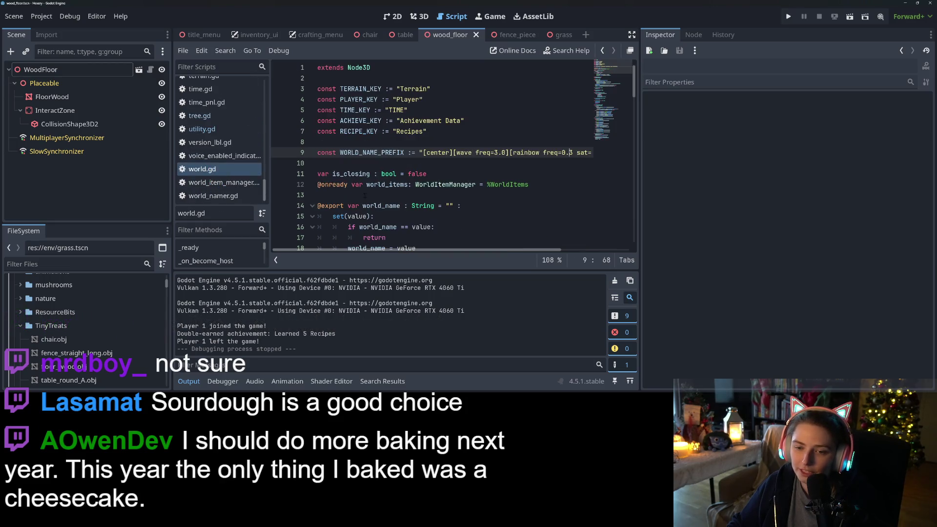
left_click(189, 381)
scroll(454, 205, "down", 8)
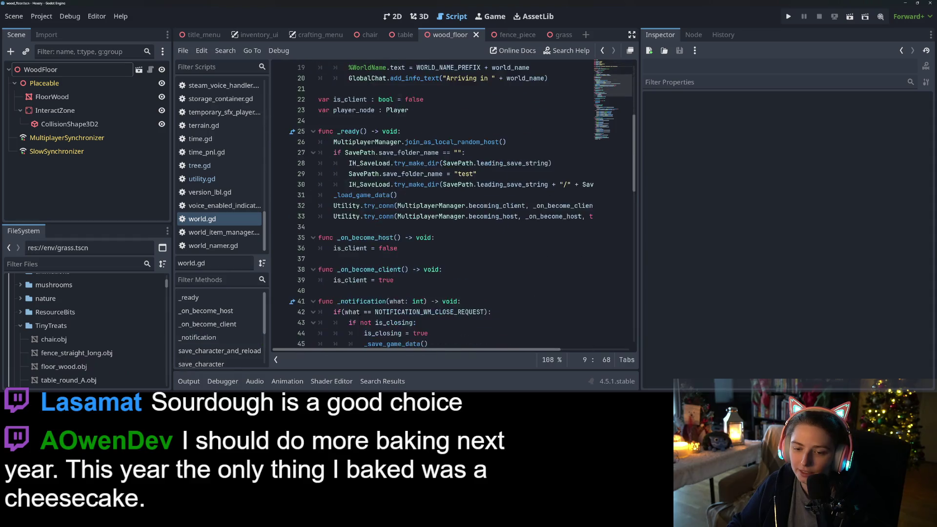
scroll(396, 301, "down", 16)
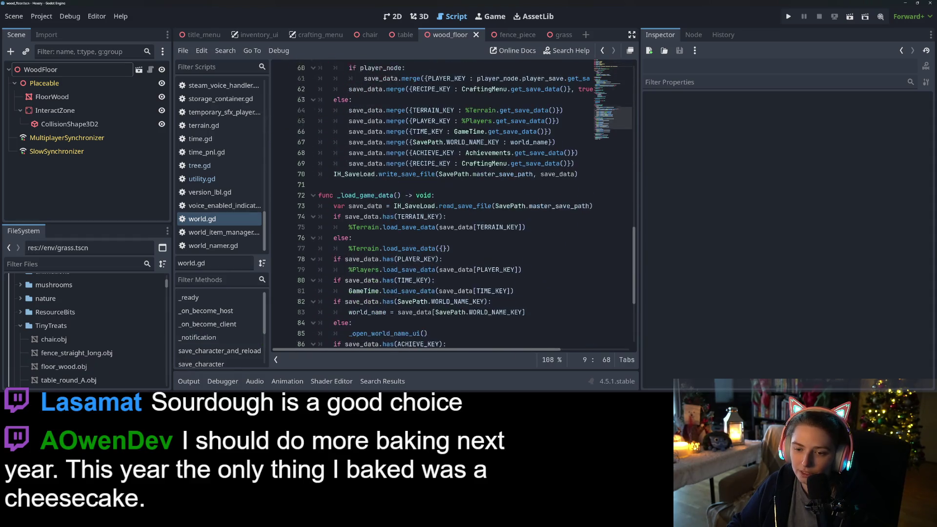
scroll(389, 280, "up", 2)
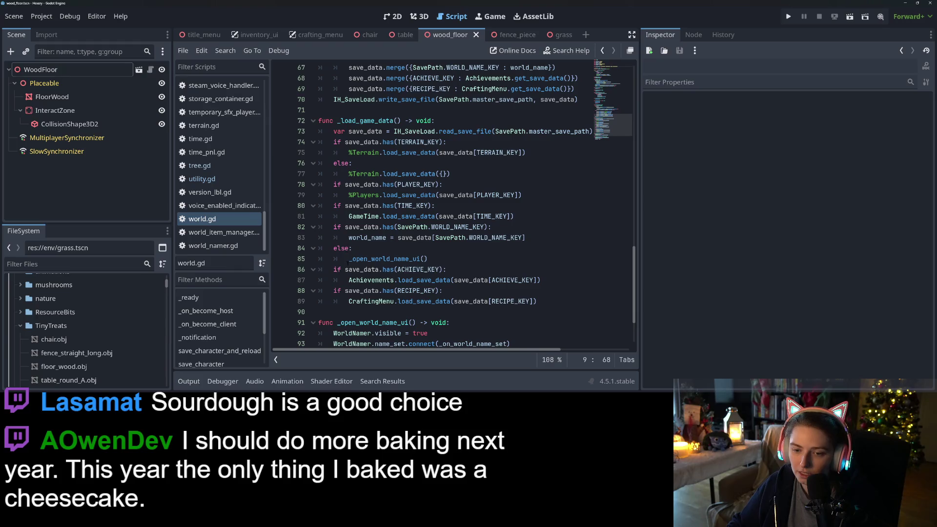
- Move the ACHIEVE_KEY loading block above the terrain loading check
left_click(348, 280)
left_click_drag(333, 270, 511, 280)
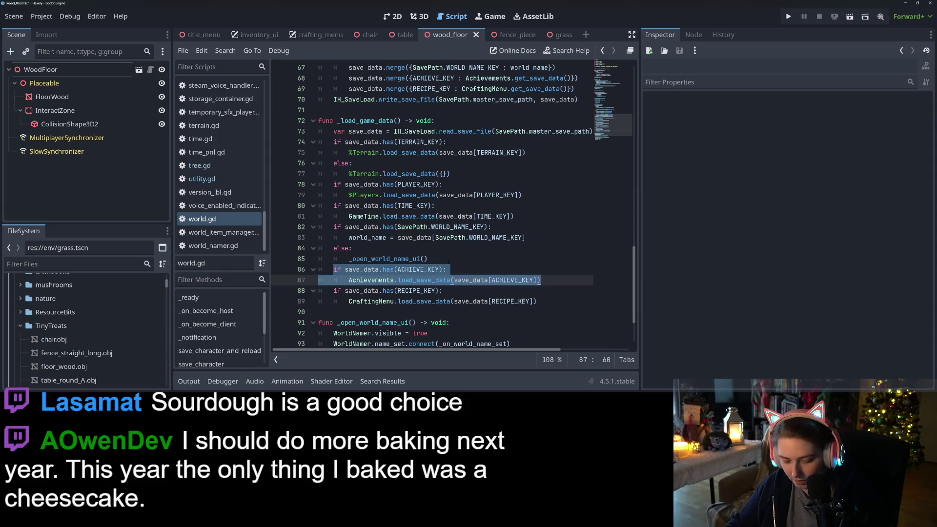
key("BackSpace")
left_click(334, 142)
key("ctrl+v")
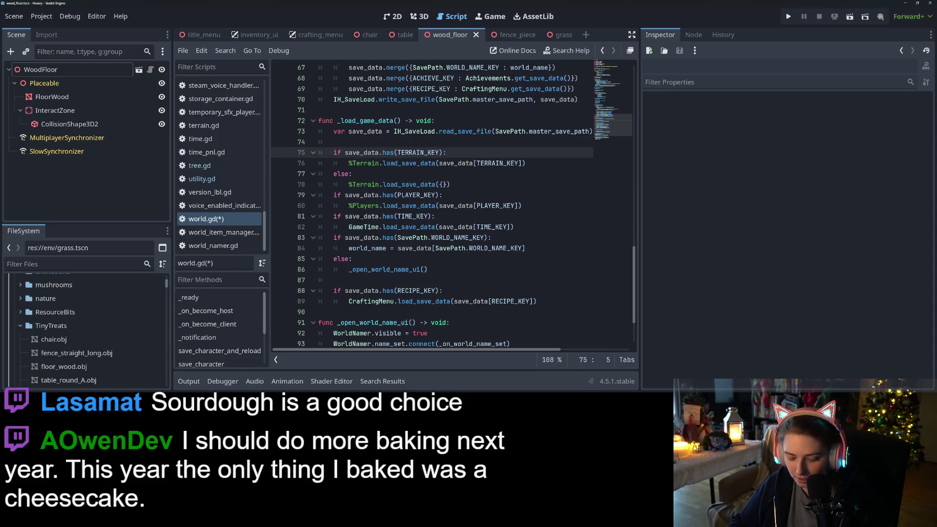
key("Return")
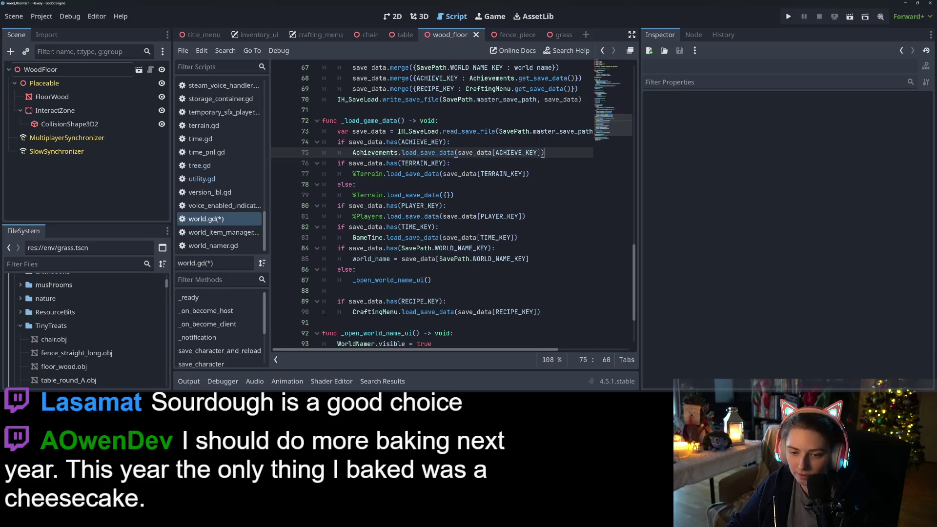
left_click(345, 291)
key("BackSpace")
key("BackSpace")
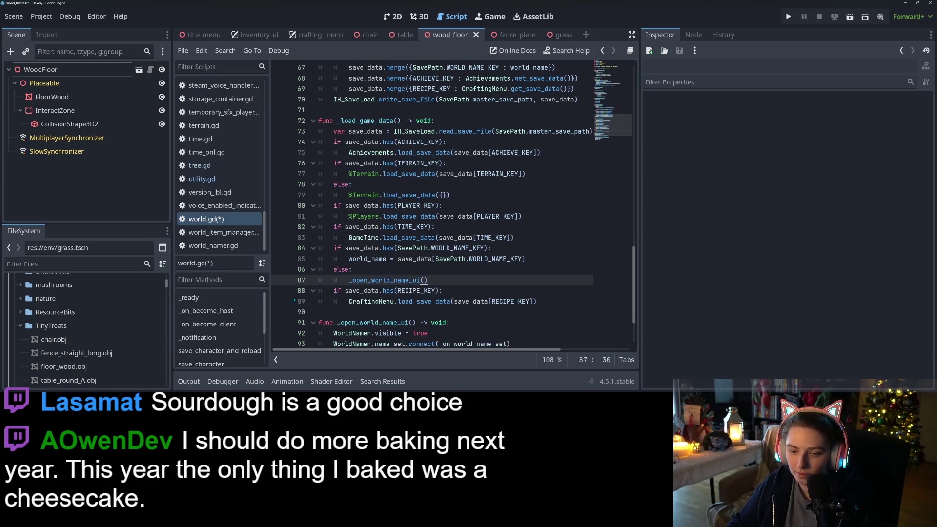
- Place the RECIPE_KEY block right after achievements loading, remove blank lines, save, and run
left_click_drag(333, 291, 567, 301)
key("ctrl+x")
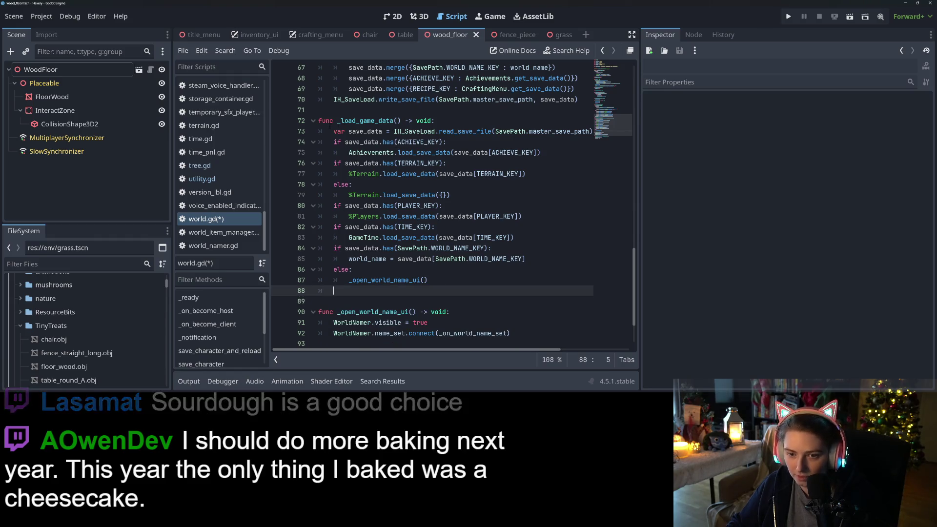
left_click(333, 164)
key("Return")
key("Up")
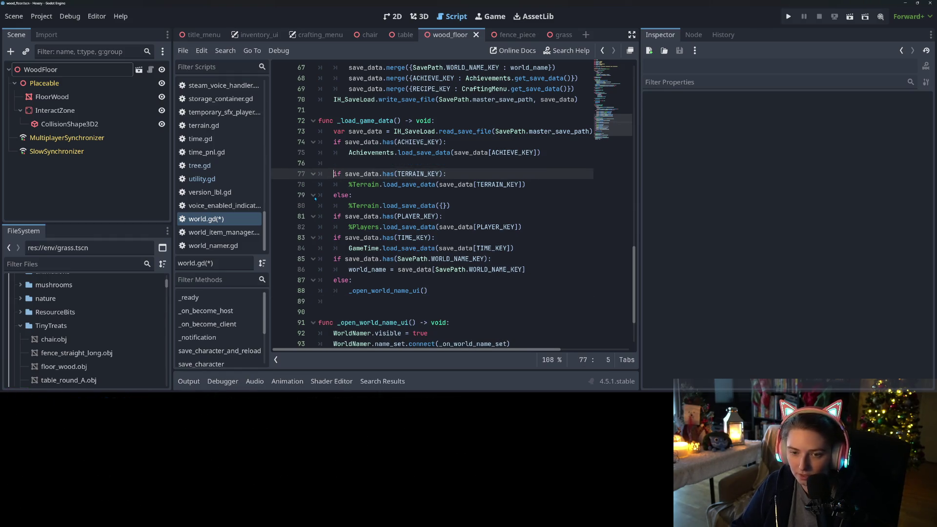
key("ctrl+v")
left_click(303, 322)
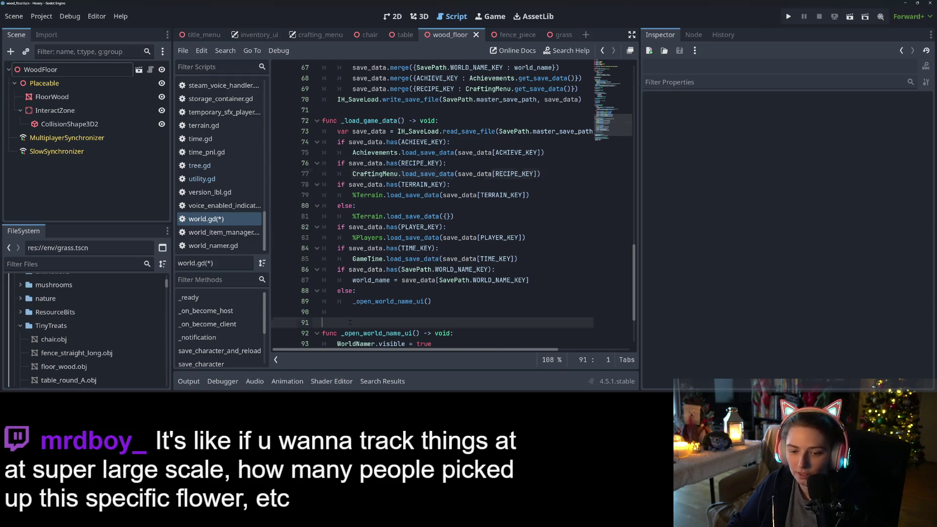
key("BackSpace")
key("ctrl+s")
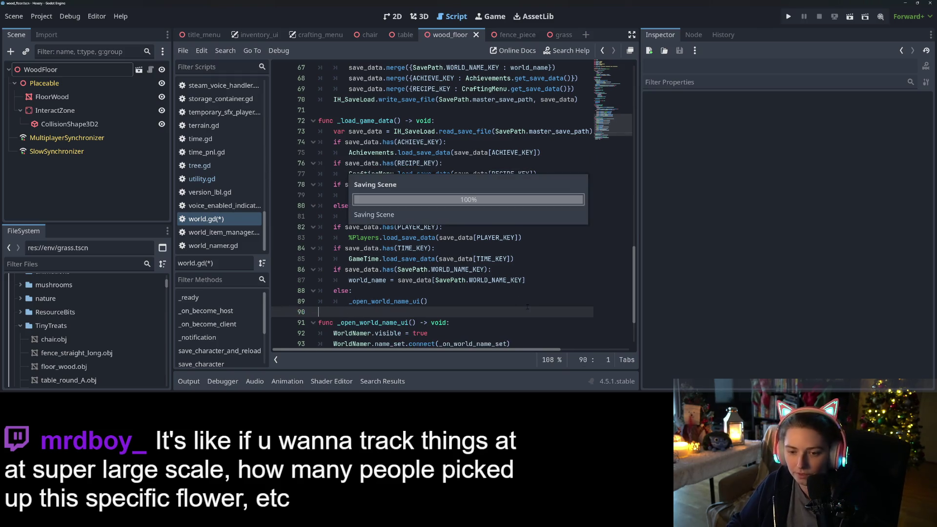
left_click(789, 17)
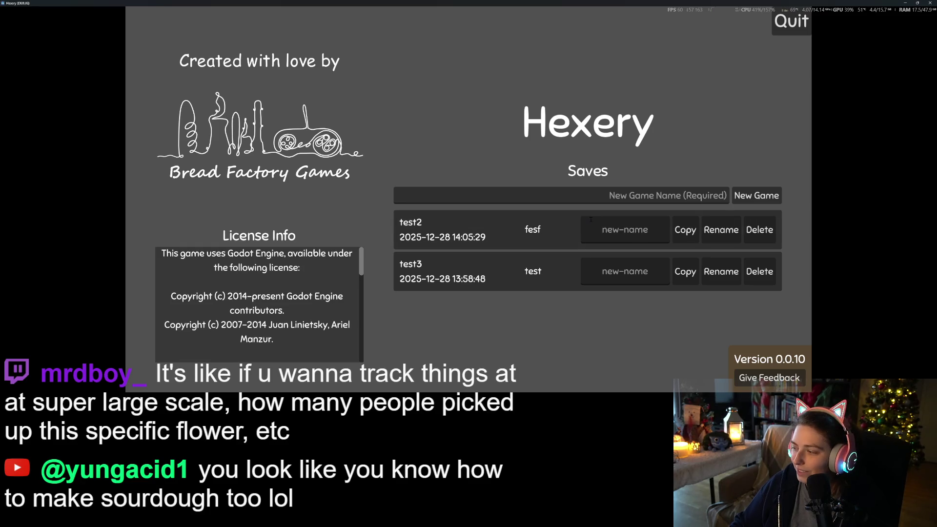
- Load the test2 save's fesf world twice, quitting back to the editor each time
left_click(480, 226)
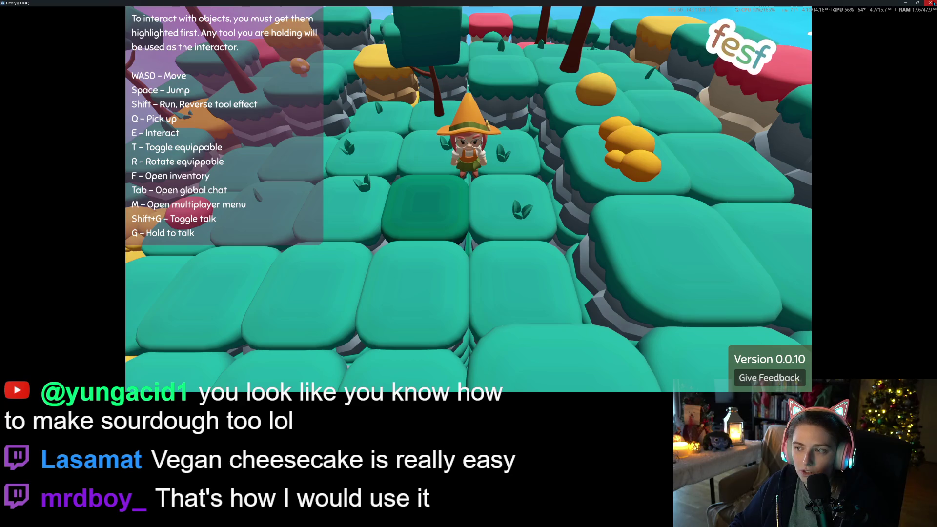
key("Escape")
key("F8")
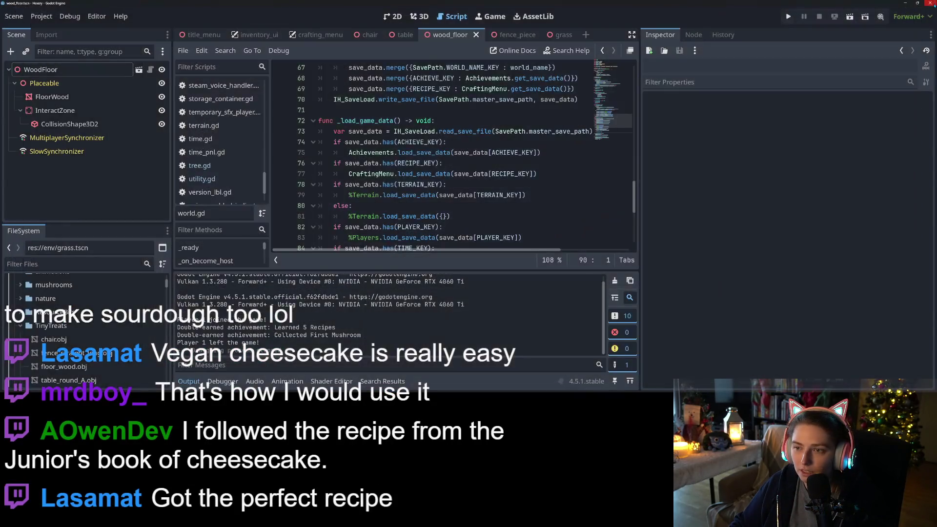
left_click(787, 17)
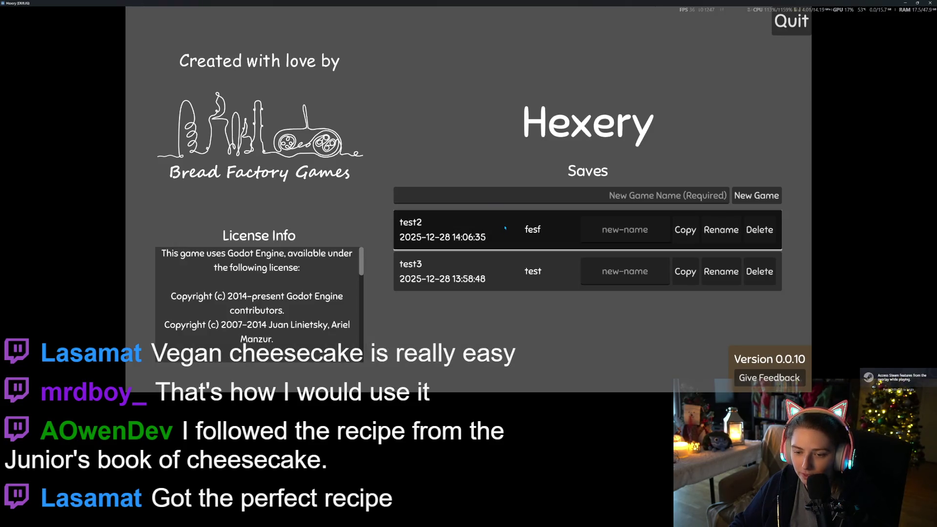
left_click(505, 228)
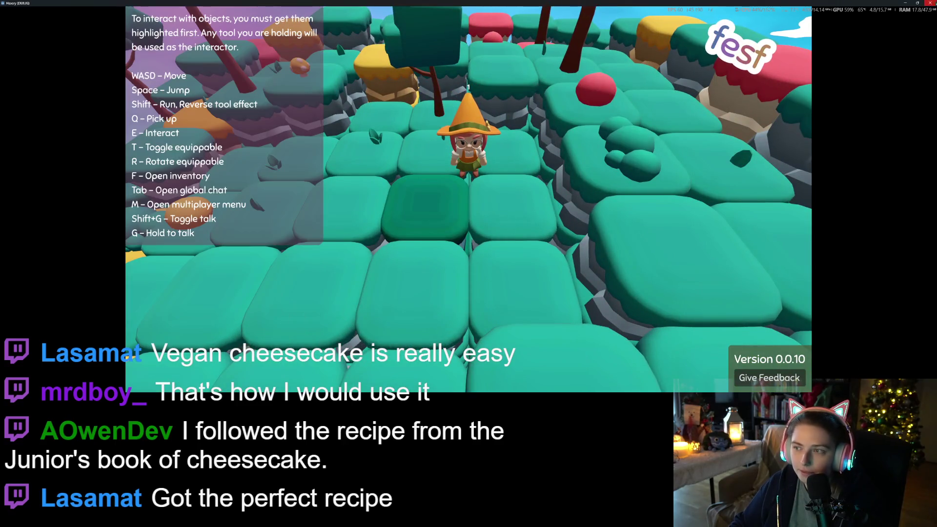
key("Escape")
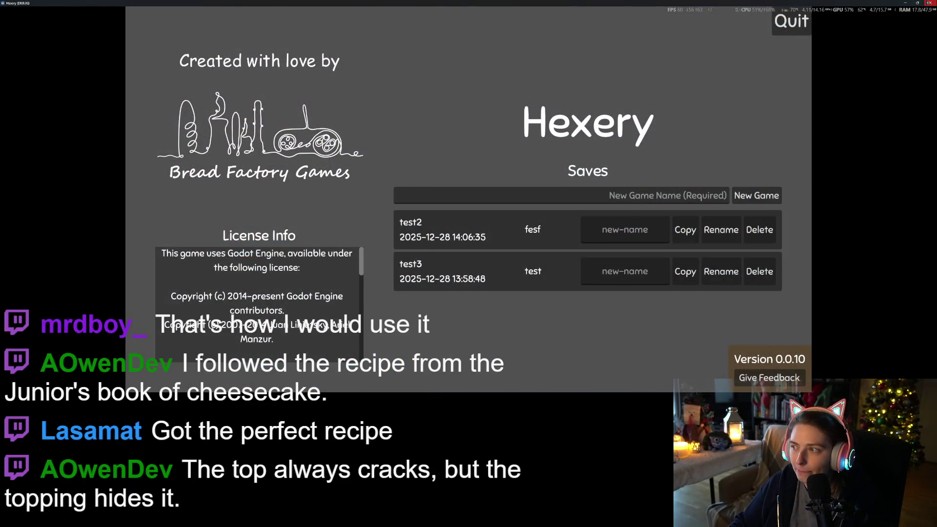
key("F8")
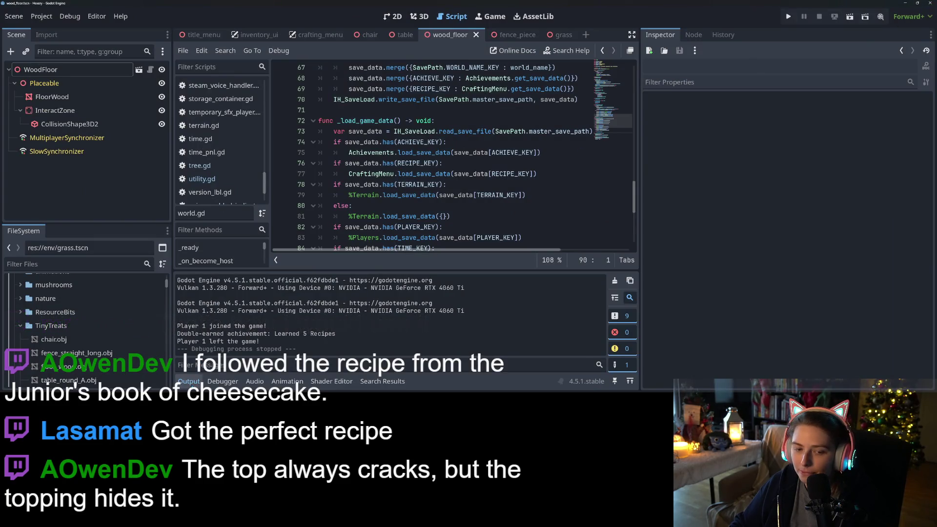
- Switch to crafting_menu.gd and select the six _on_learn_new_recipe debug calls, lines 39–44
scroll(279, 168, "up", 10)
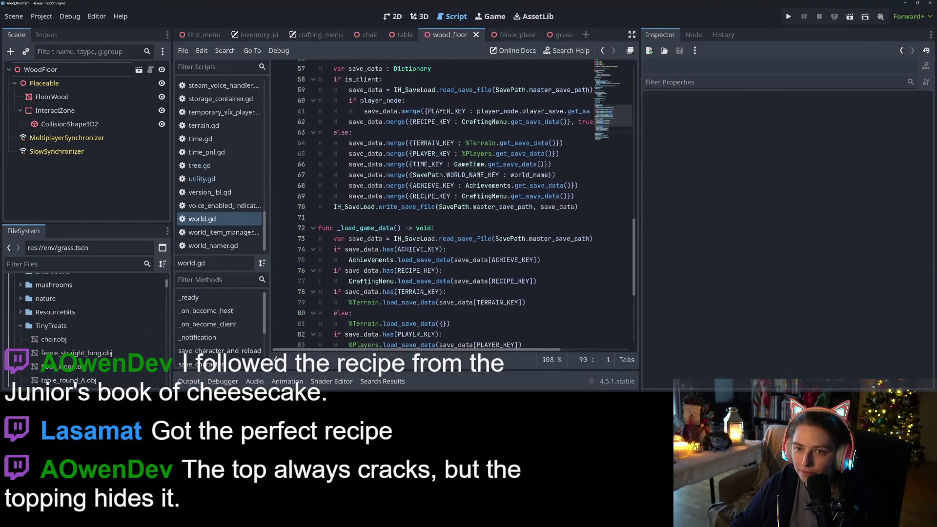
scroll(336, 286, "up", 8)
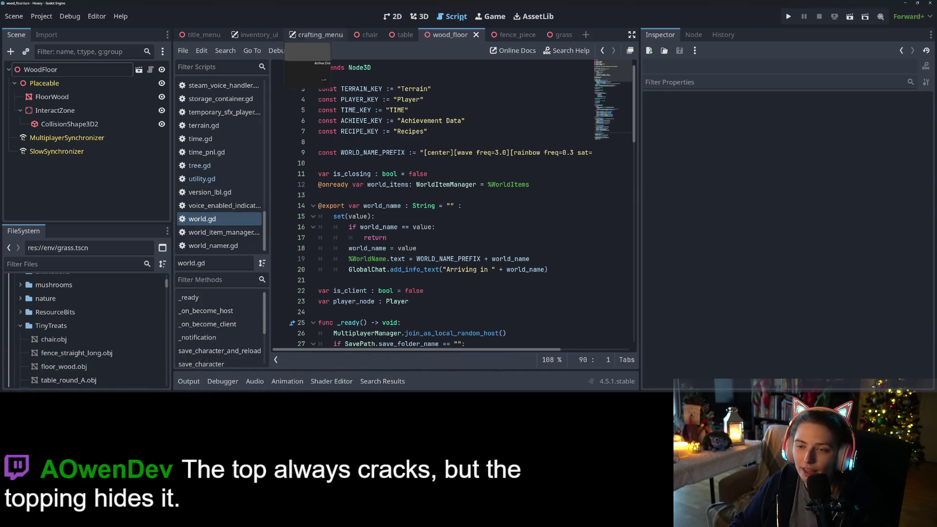
mouse_move(524, 35)
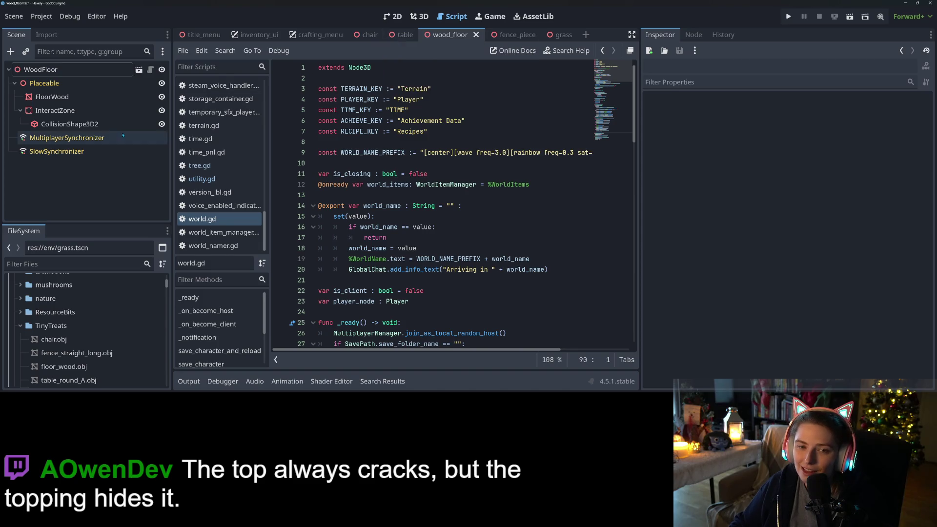
scroll(220, 165, "up", 5)
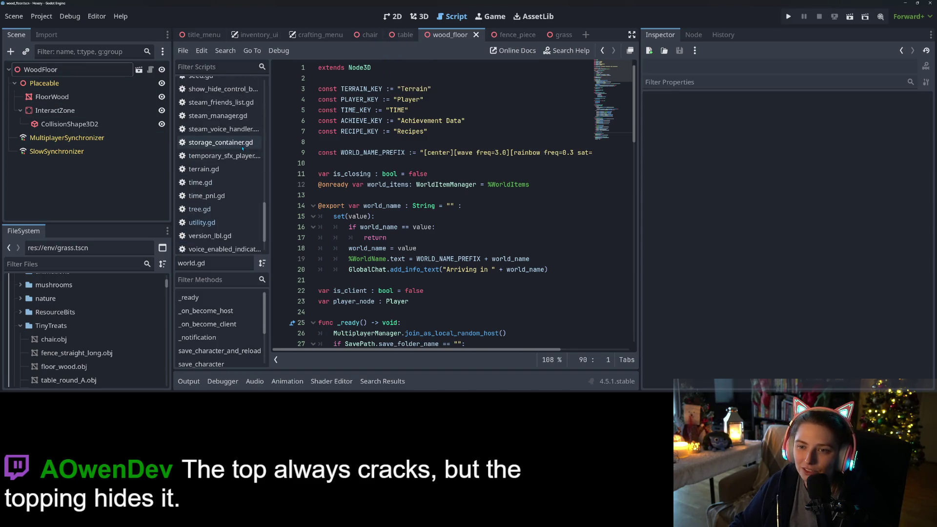
left_click(312, 35)
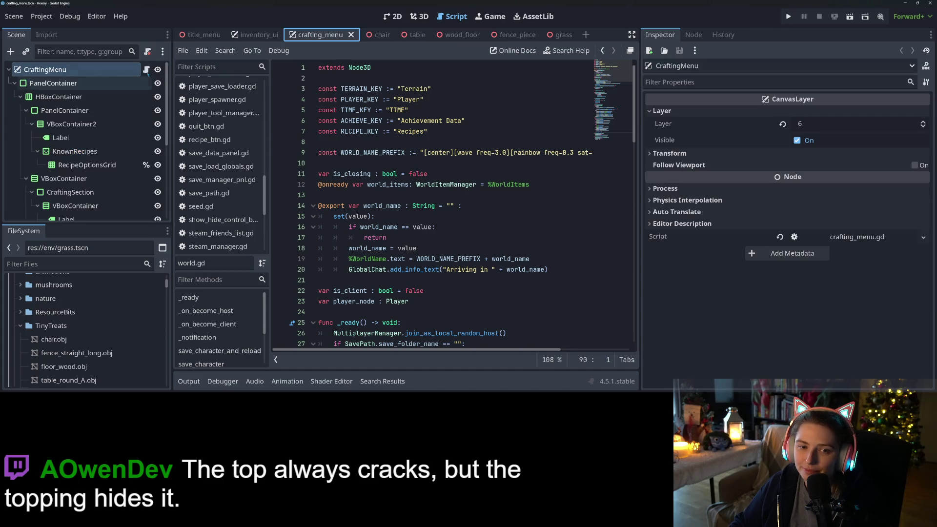
scroll(401, 259, "up", 12)
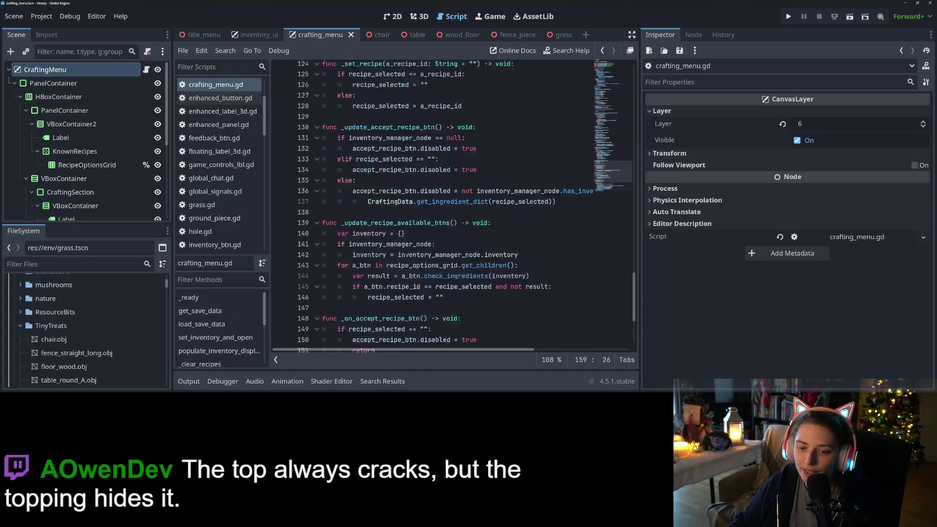
scroll(454, 205, "up", 11)
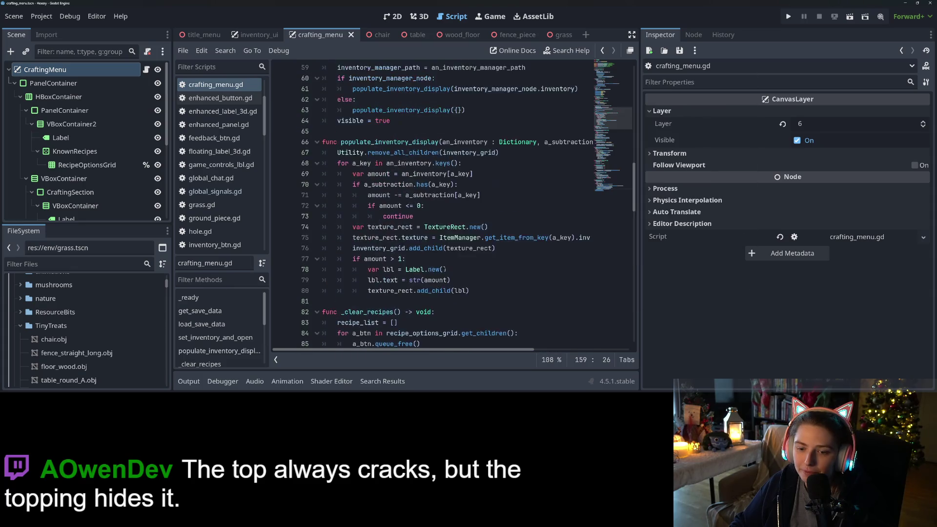
scroll(452, 204, "up", 11)
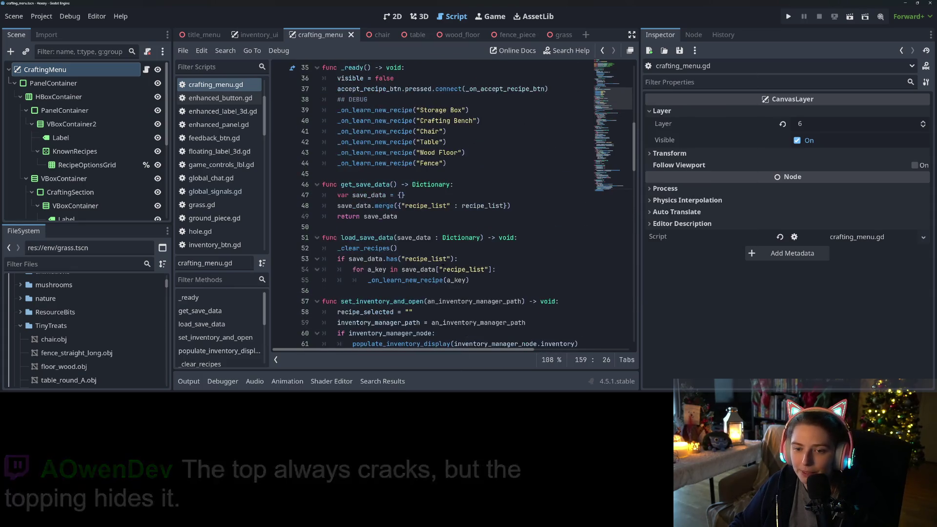
left_click(360, 206)
left_click_drag(360, 205, 448, 260)
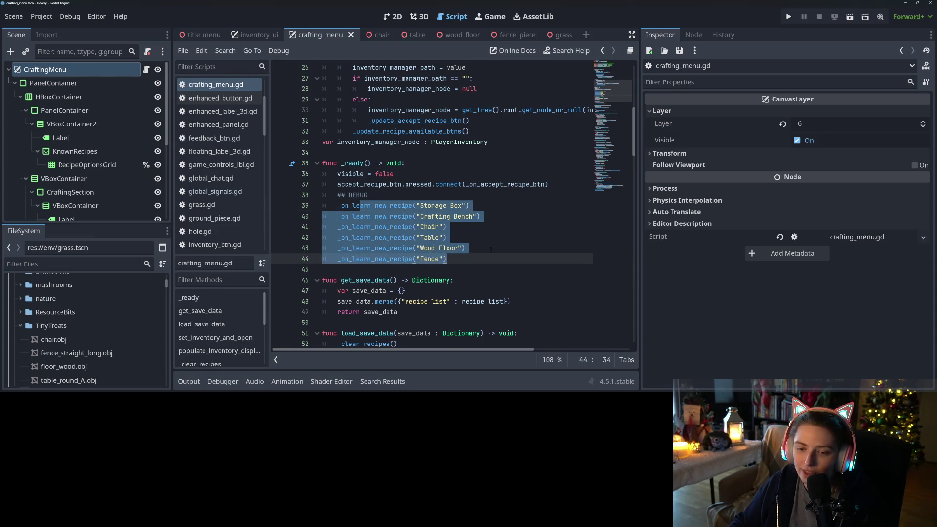
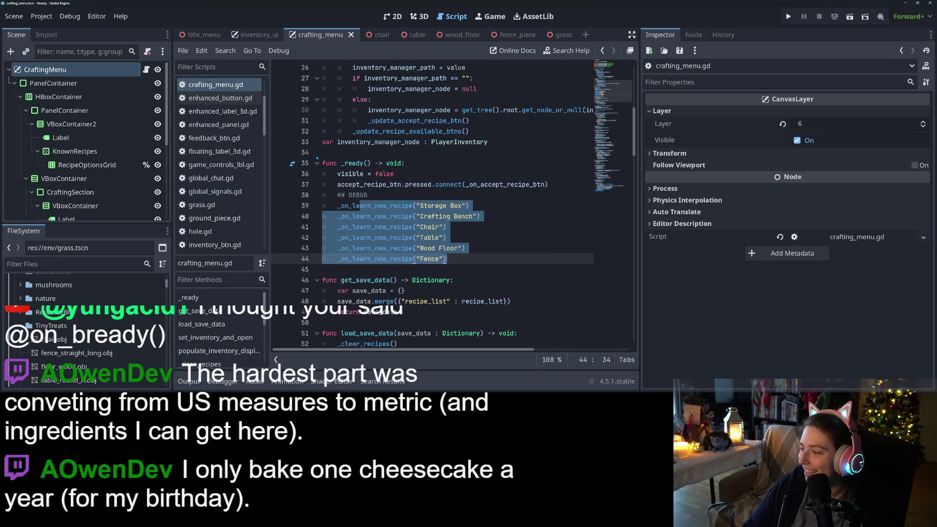
- Cut the DEBUG block of six recipe-learning calls out of _ready
left_click(367, 195)
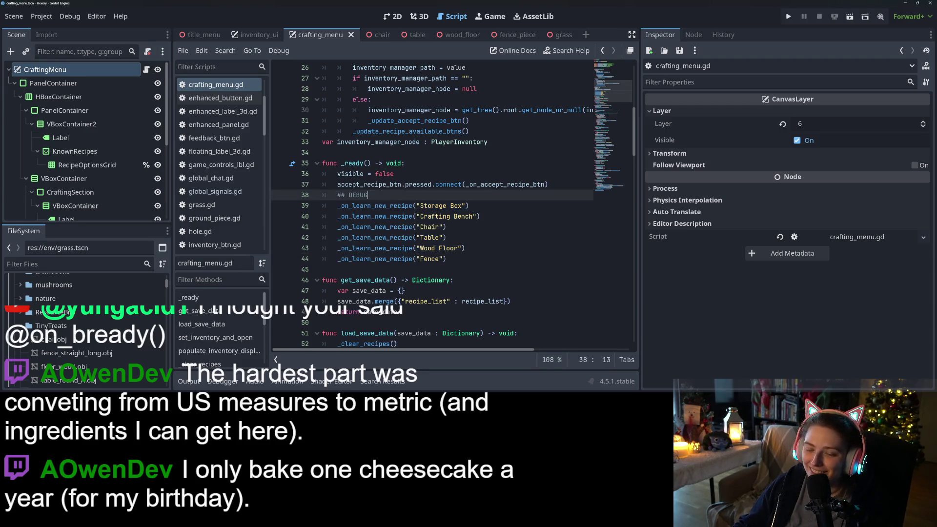
left_click(481, 264)
mouse_move(484, 264)
left_mouse_down()
mouse_move(305, 227)
mouse_move(298, 199)
left_mouse_up()
key("ctrl+c")
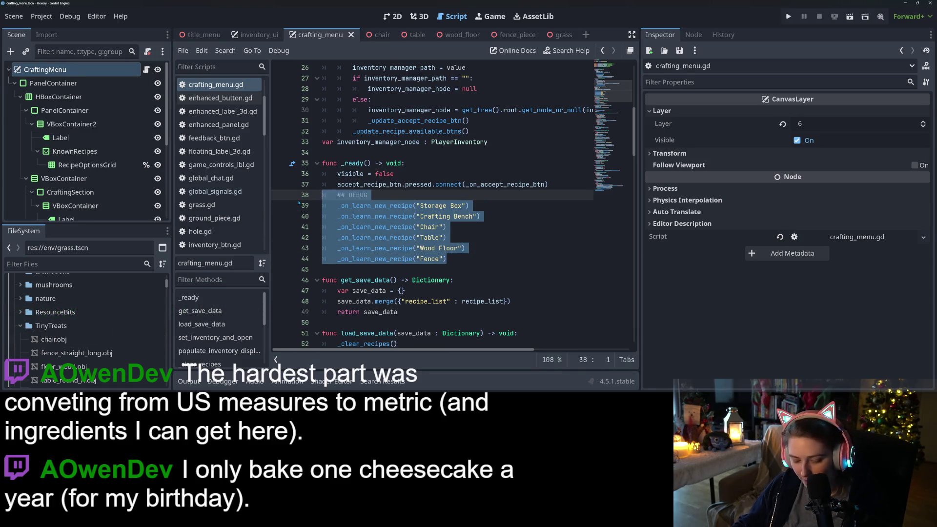
key("BackSpace")
key("BackSpace")
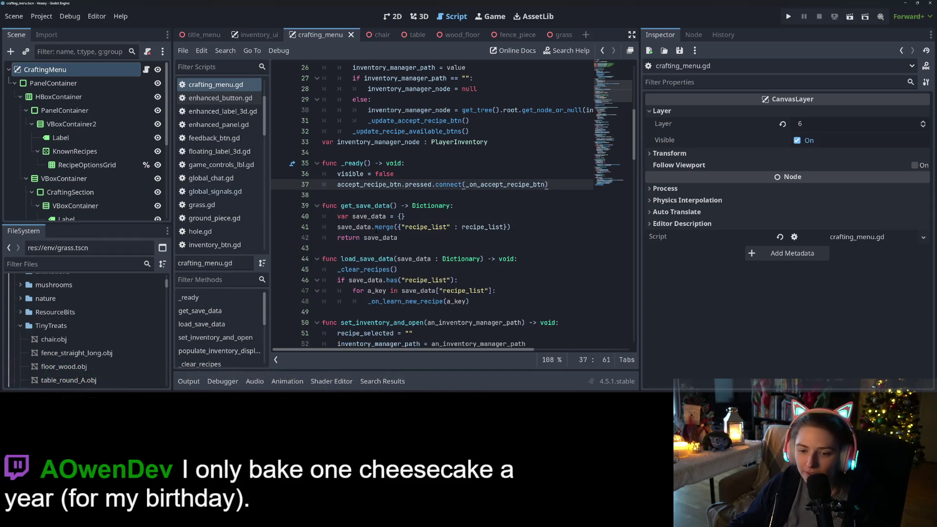
- Paste the debug block right after _clear_recipes() in load_save_data and save the script
left_click(544, 307)
scroll(545, 310, "down", 2)
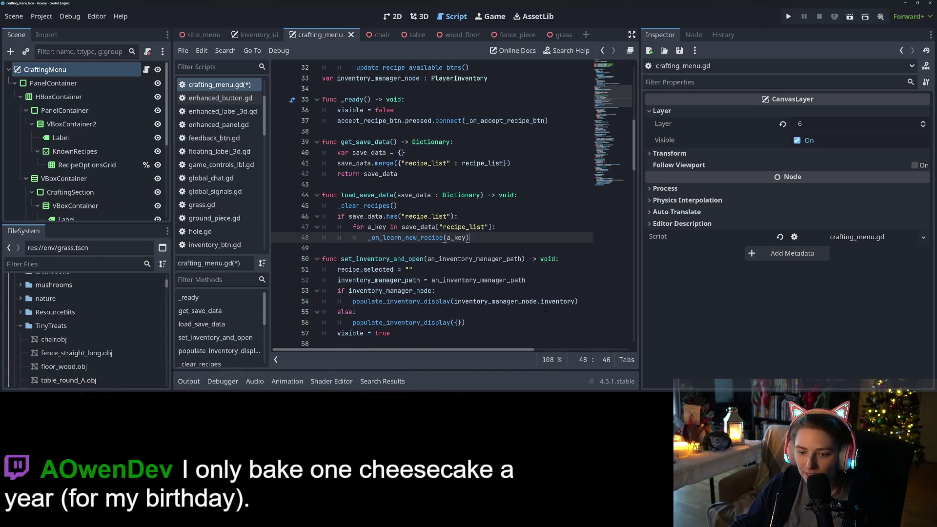
key("Return")
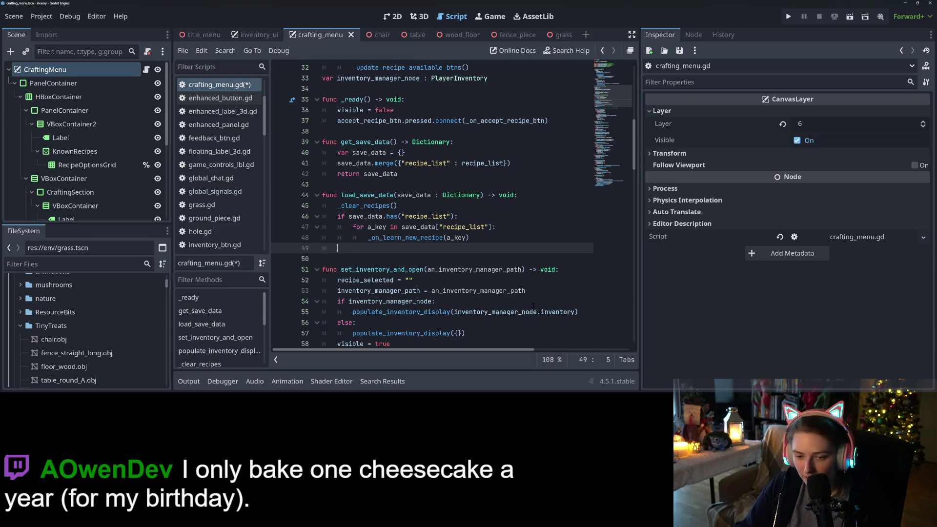
key("BackSpace")
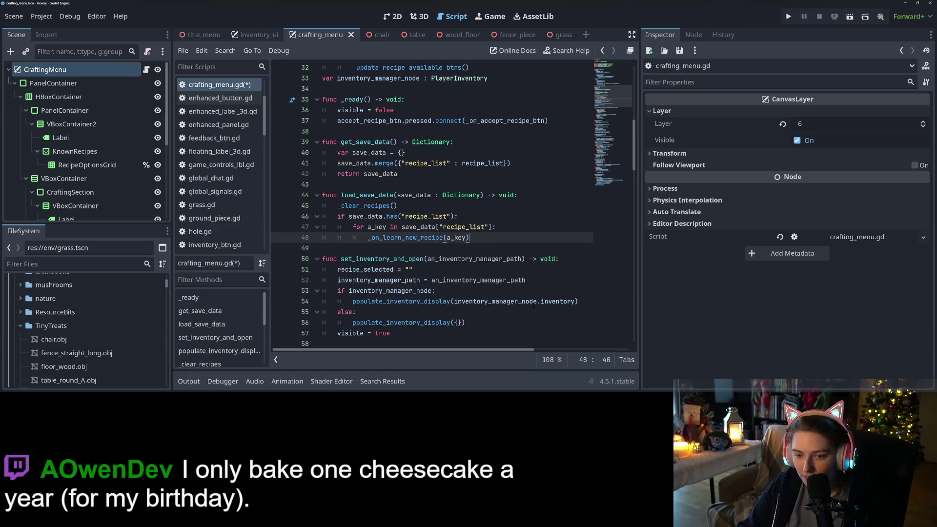
key("Up")
key("Up")
key("Up")
key("Return")
key("ctrl+v")
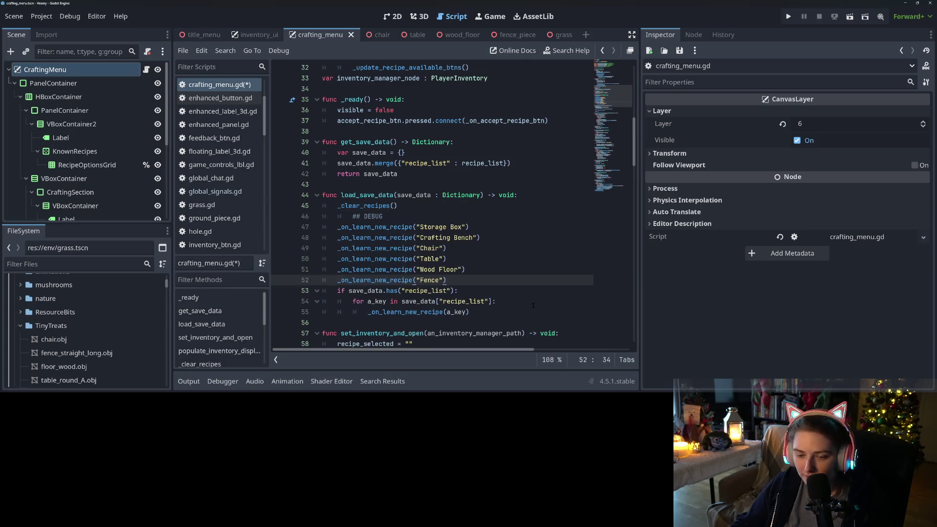
left_click(360, 216)
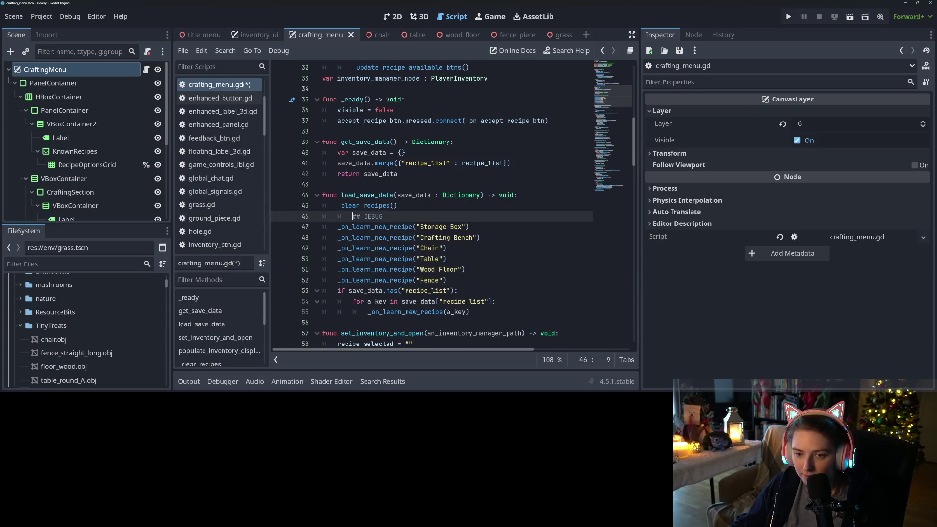
key("ctrl+s")
- Close the block with an '## END DEBUG' comment after the Fence line and save
left_click(360, 205)
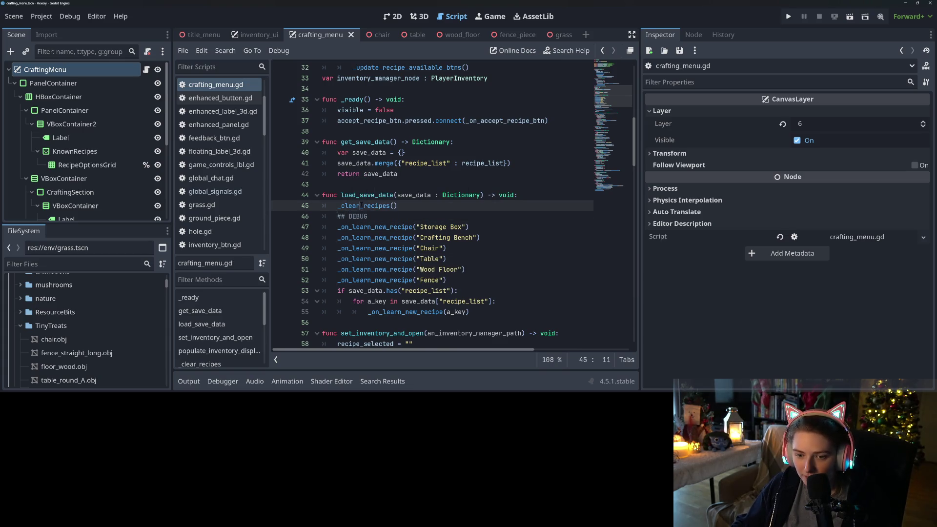
left_click(459, 282)
key("Return")
type("## END")
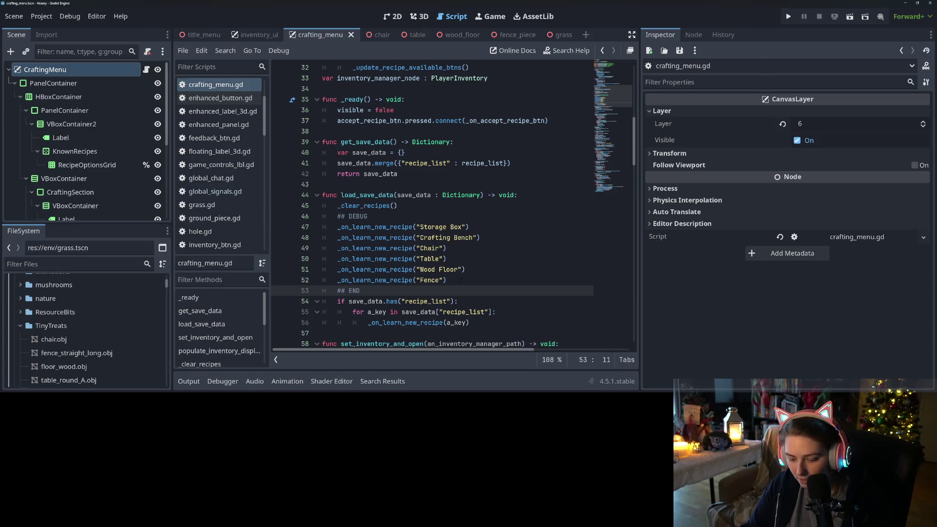
type("UG")
key("ctrl+s")
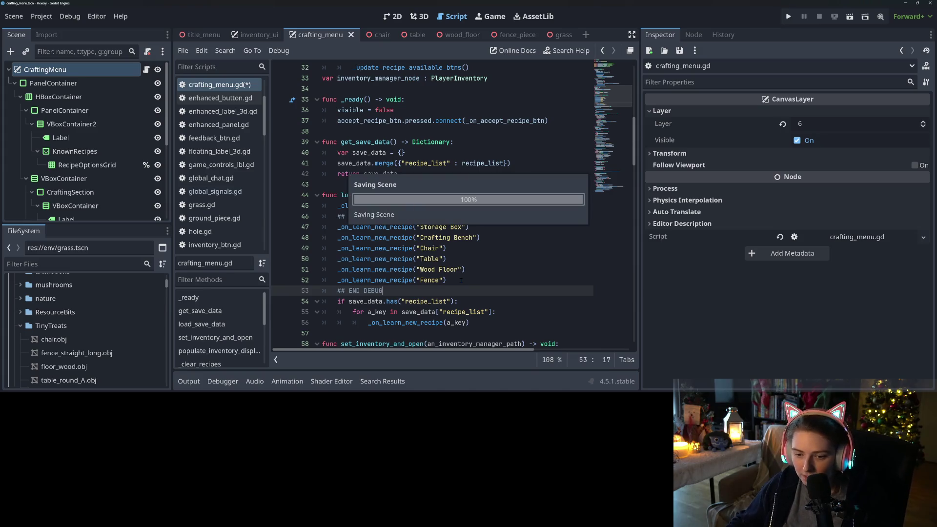
scroll(460, 280, "down", 4)
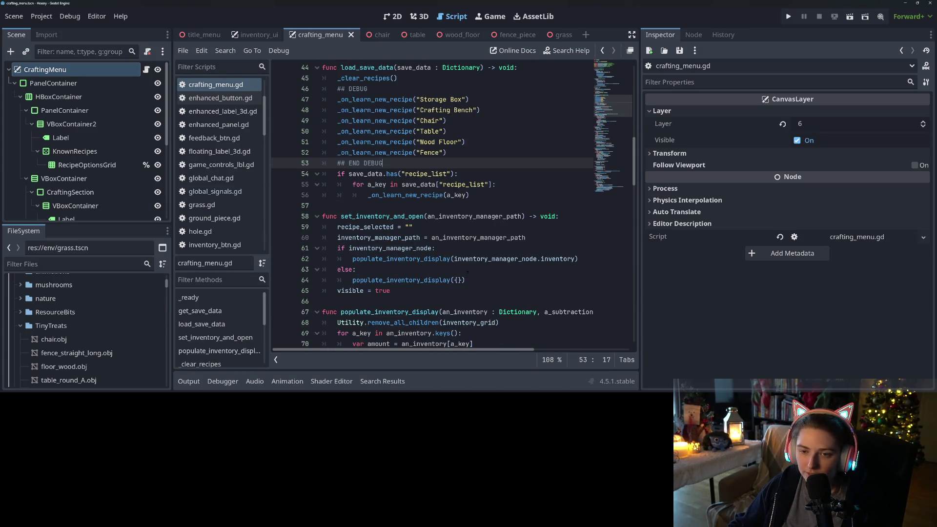
scroll(468, 272, "up", 2)
left_click(389, 279)
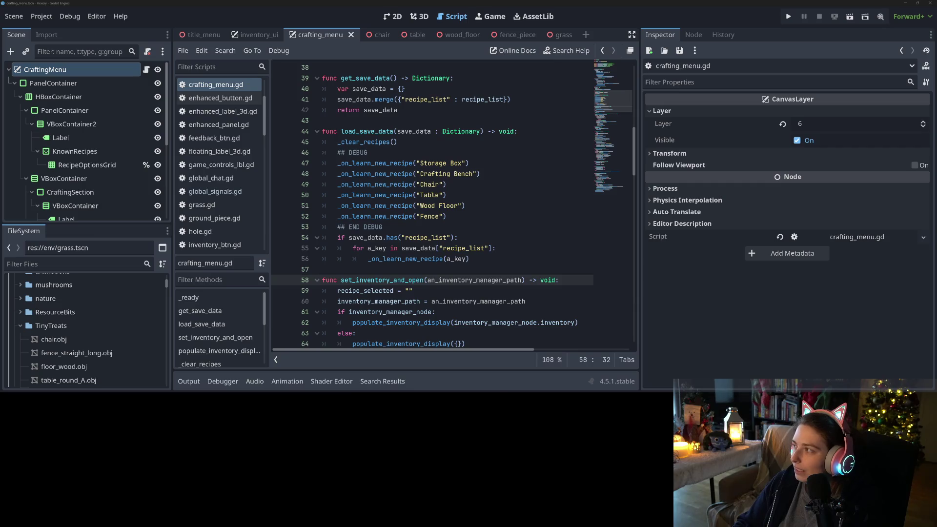
- Switch from the Godot script editor to the live Twitch stream in the browser
key("alt+Tab")
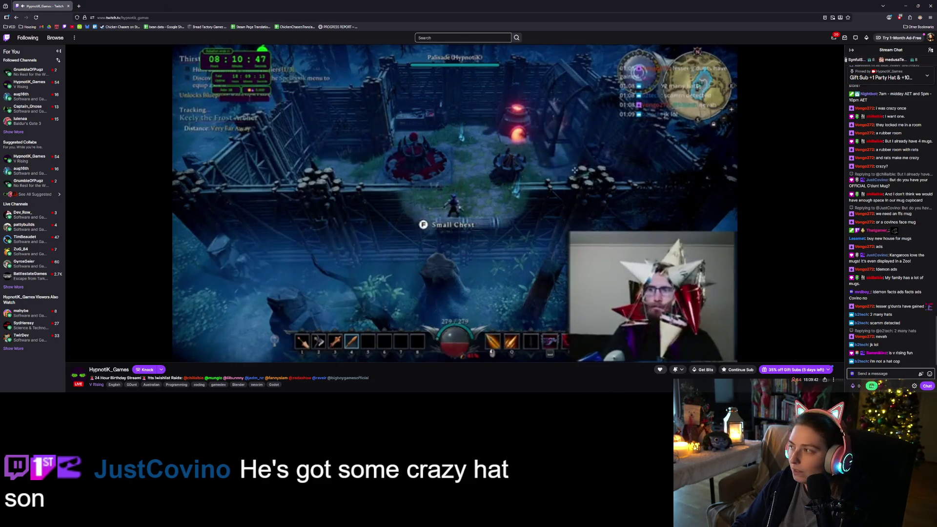
- Switch from the Twitch stream back to crafting_menu.gd in Godot
key("alt+Tab")
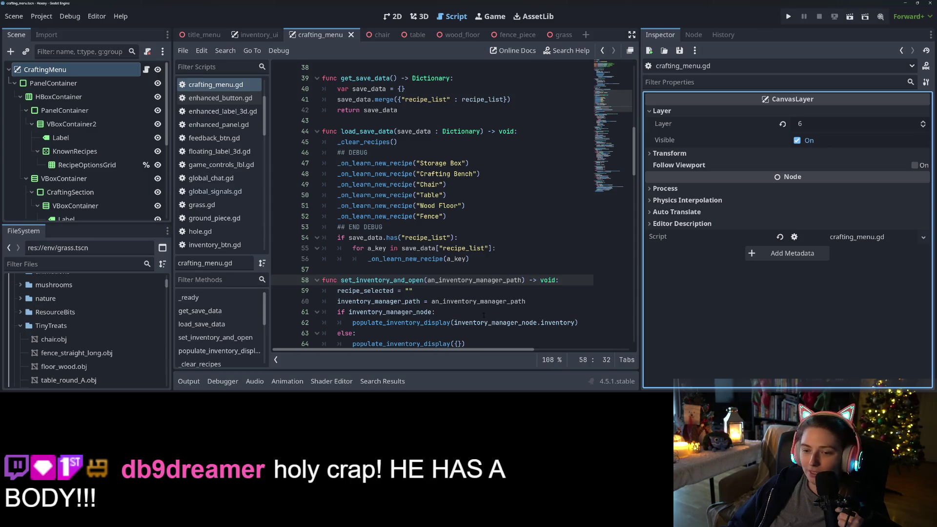
- Check the DEBUG/END DEBUG recipe block in load_save_data, then bring up the Hexery Trello board
scroll(613, 102, "down", 1)
scroll(609, 111, "down", 2)
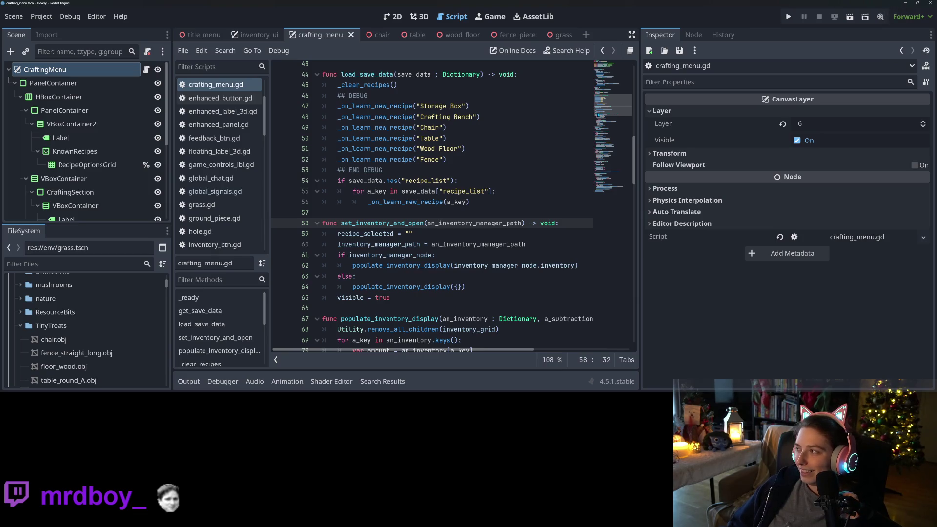
left_click(504, 179)
left_click(522, 162)
left_click(516, 172)
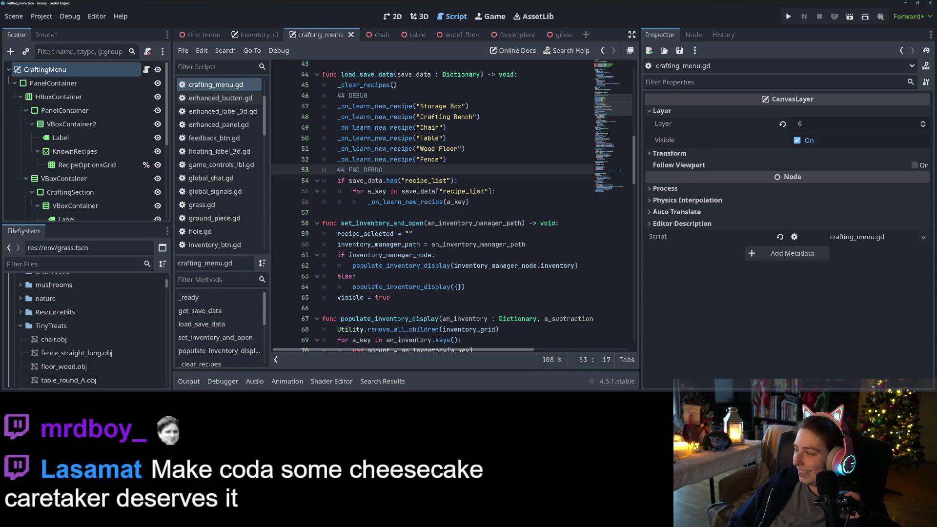
key("alt+Tab")
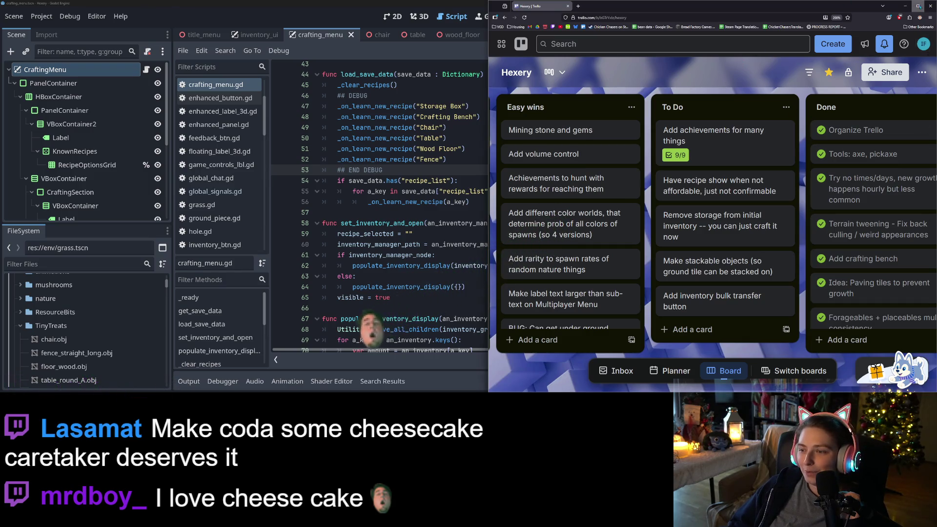
- Add a 'Bug with sending sfx audio resource on rpc' card to the To Do list
key("super+Up")
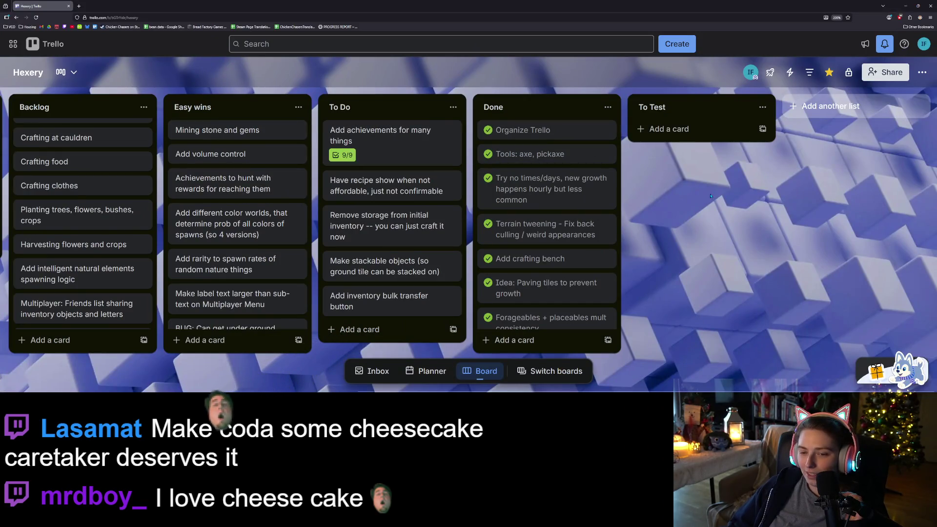
left_click(383, 330)
type("Bug with sending")
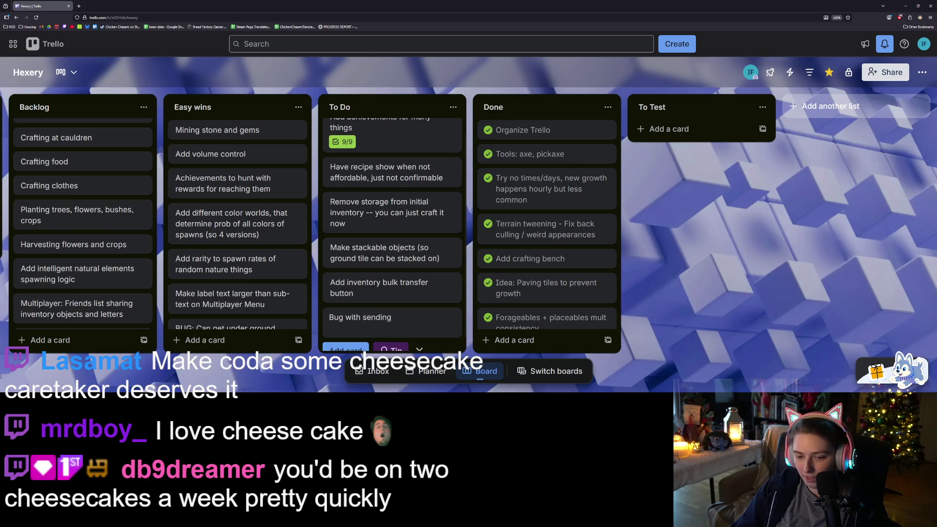
type("audio")
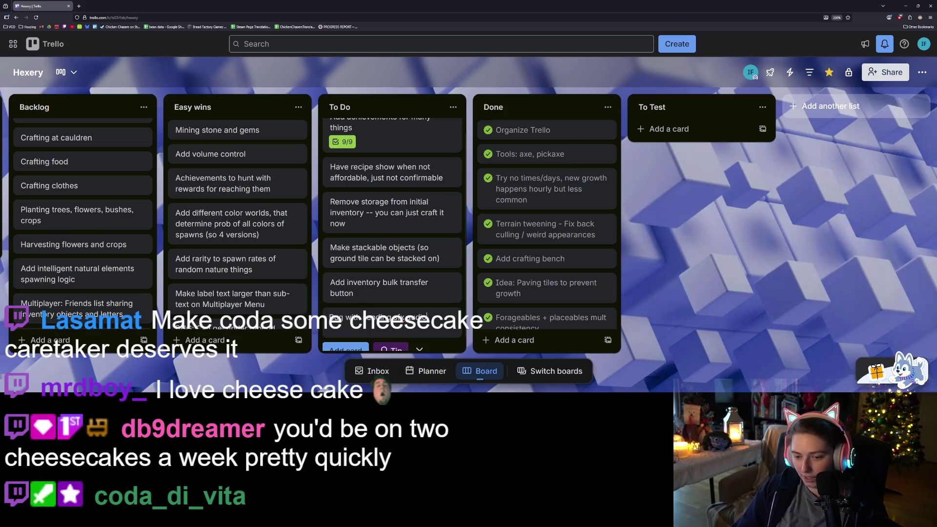
type(" resourc")
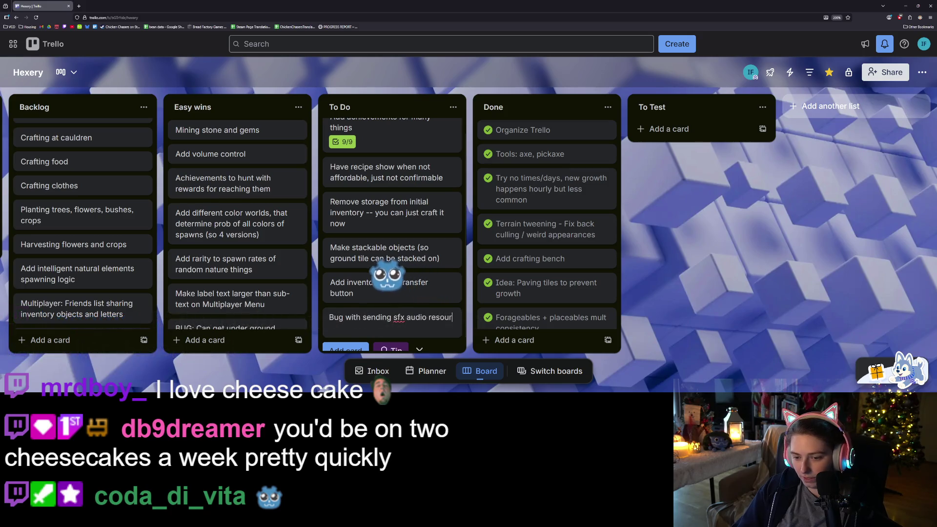
type("e on ")
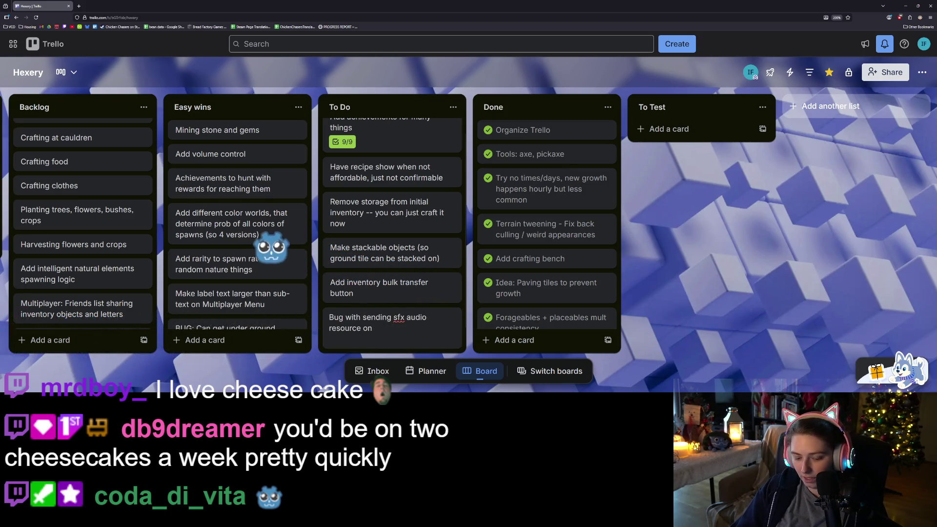
type("c")
key("Return")
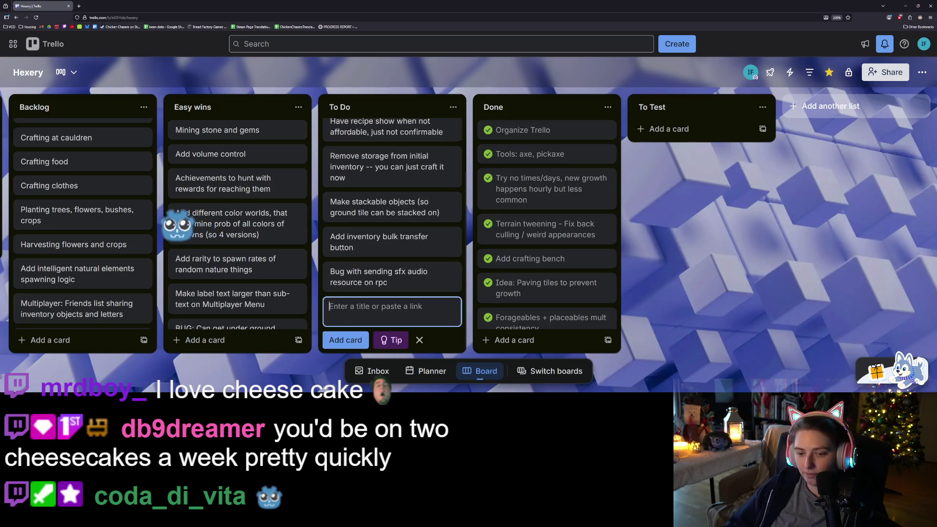
left_click(718, 304)
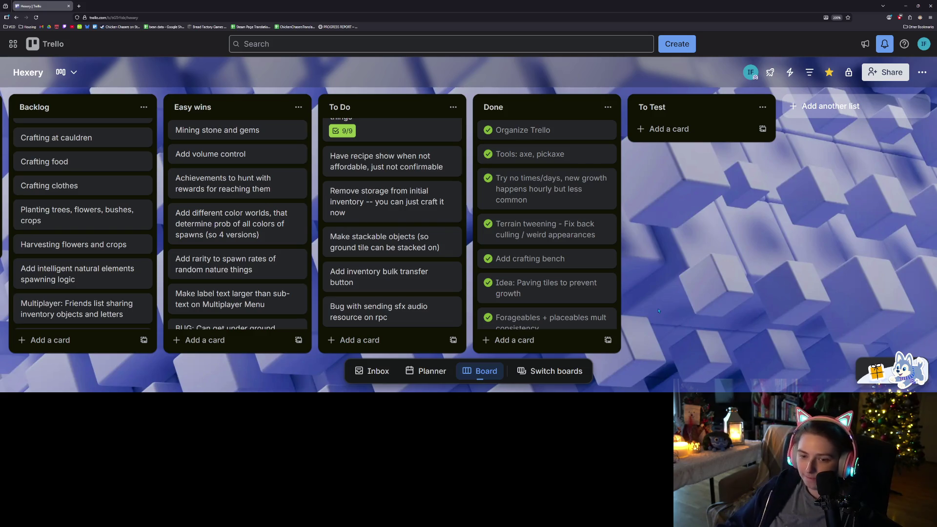
scroll(391, 288, "up", 1)
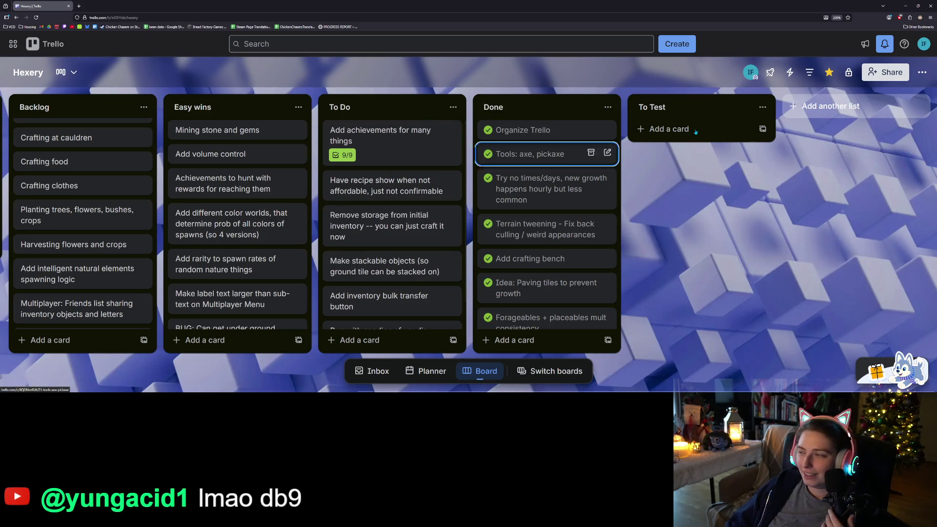
- Review the diffs of crafting_menu, global_signals, multiplayer_manager, hole, item_catalog, tree and world.gd
left_click(905, 4)
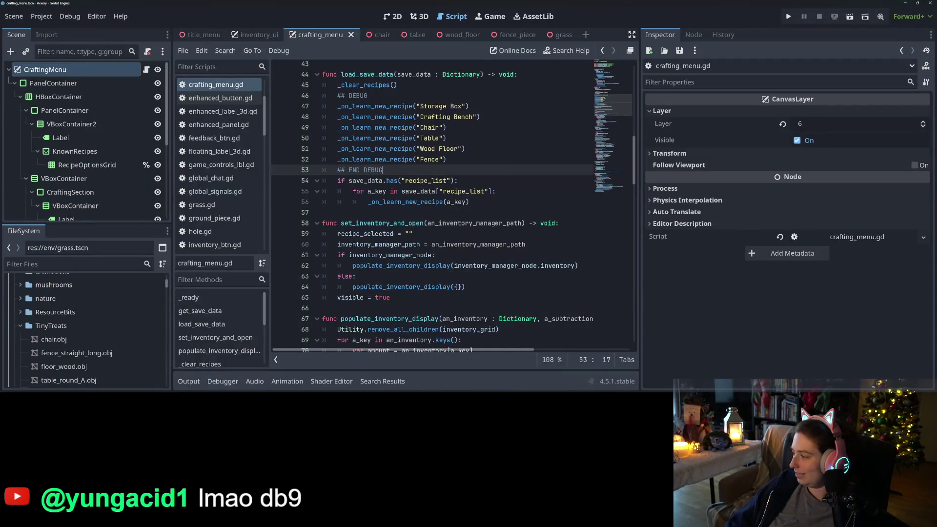
left_click(905, 3)
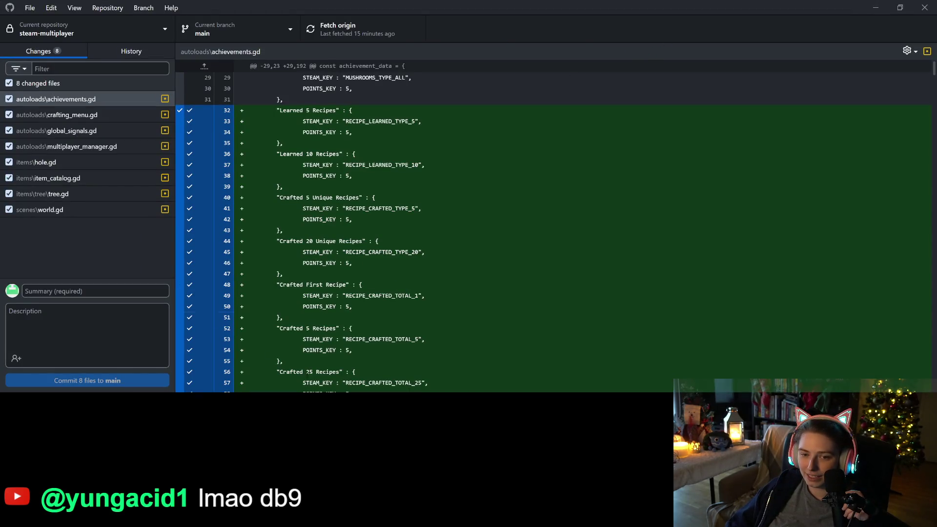
scroll(439, 225, "down", 9)
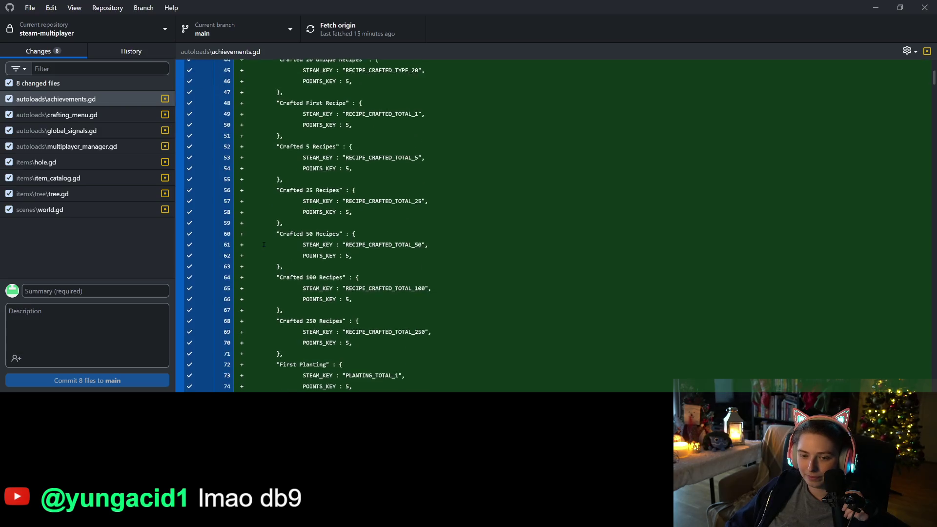
left_click(63, 115)
scroll(327, 265, "down", 5)
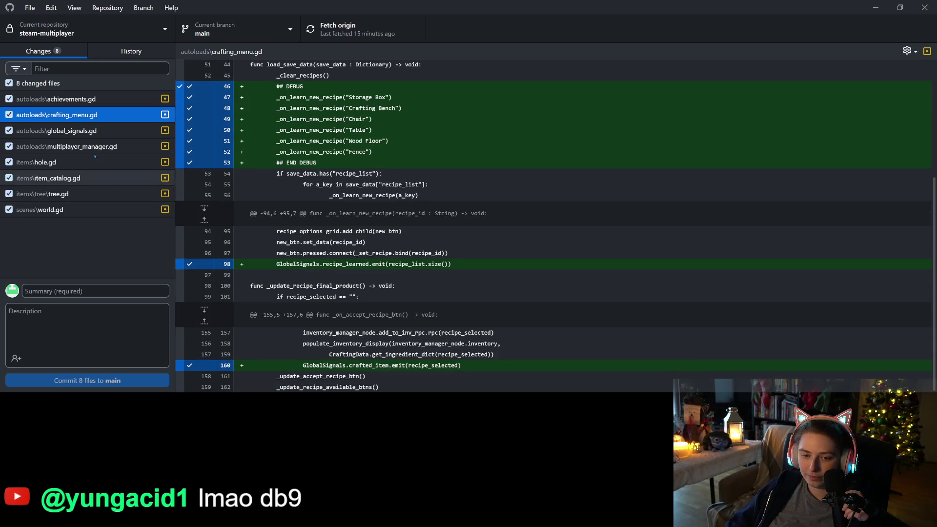
left_click(99, 131)
left_click(97, 147)
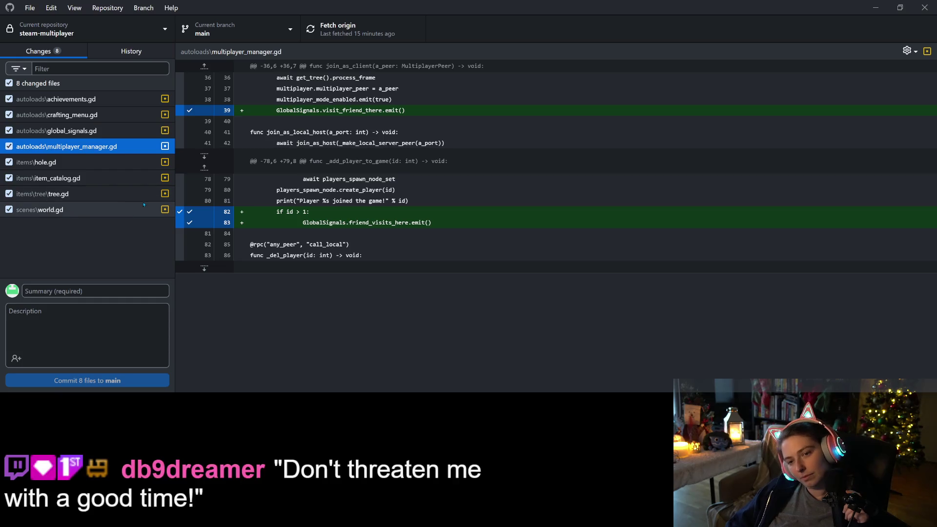
left_click(83, 162)
left_click(85, 178)
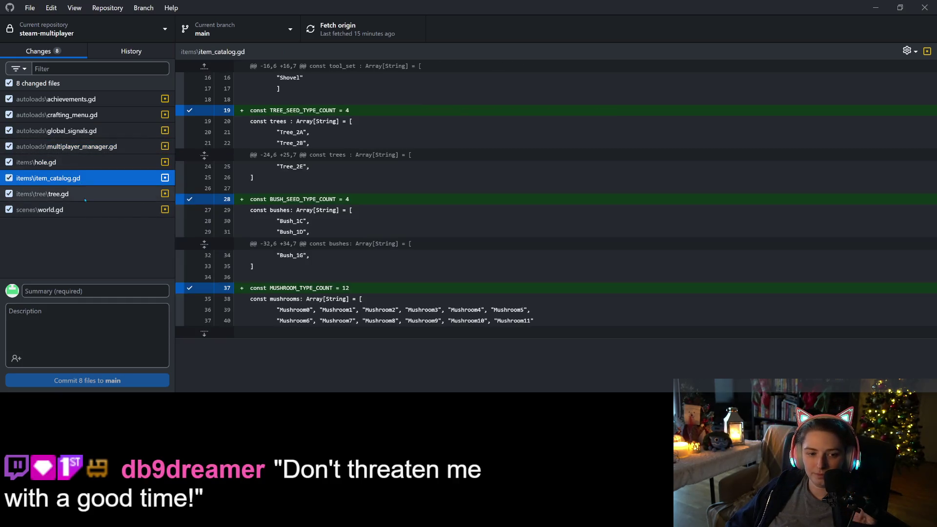
left_click(87, 194)
left_click(88, 213)
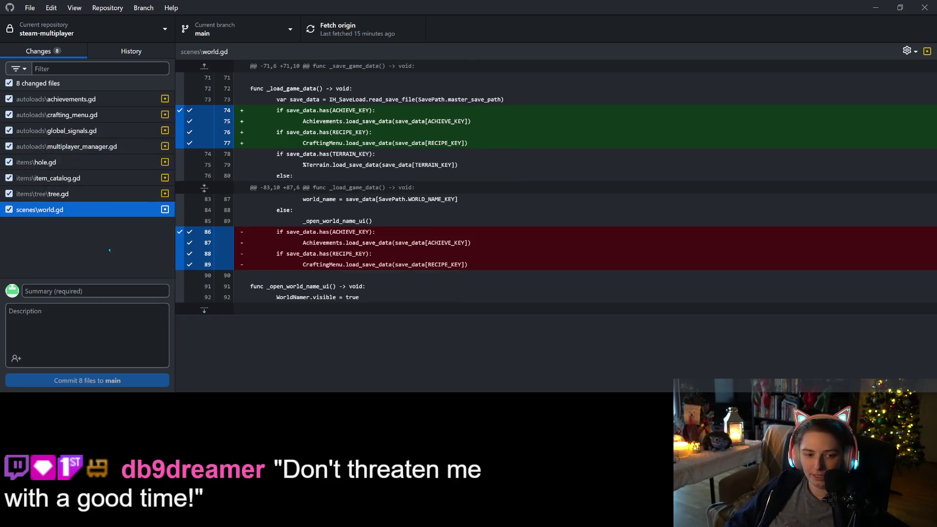
left_click(108, 291)
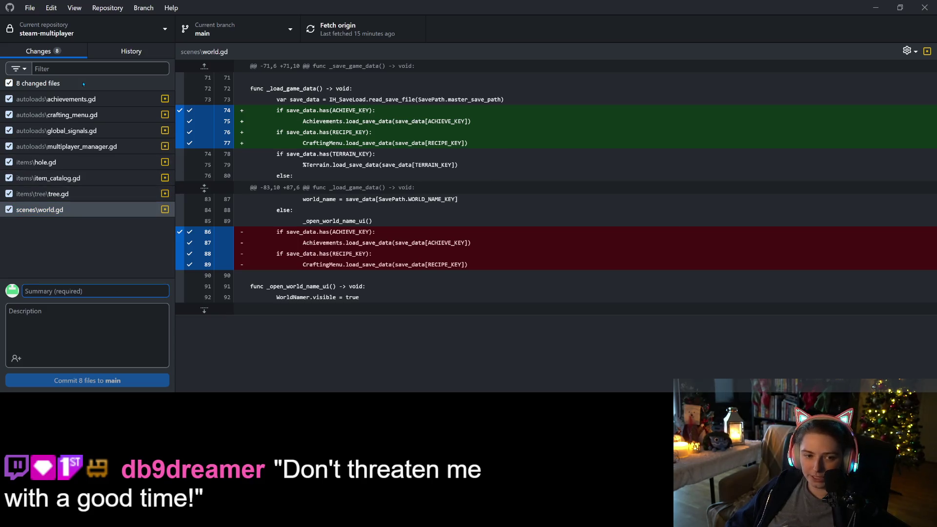
- Inspect the achievements.gd diff, then minimize GitHub Desktop
left_click(54, 99)
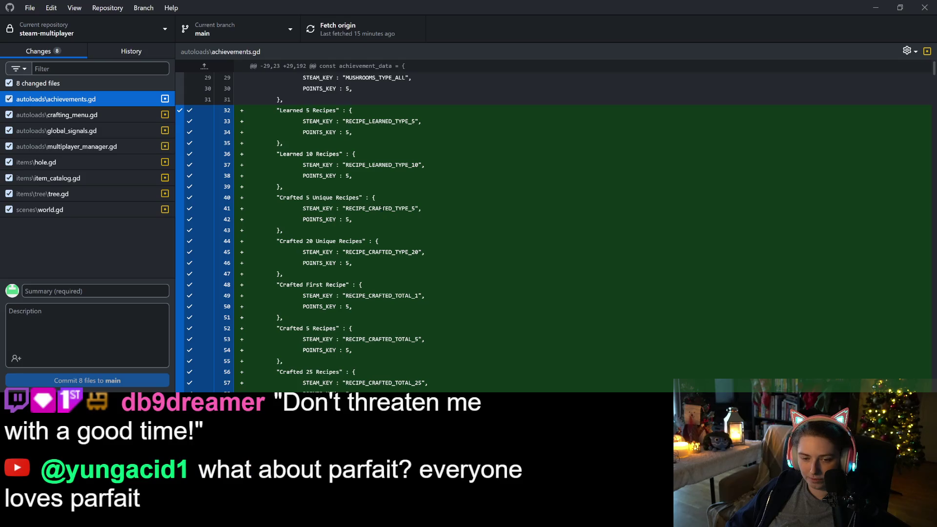
scroll(459, 276, "down", 10)
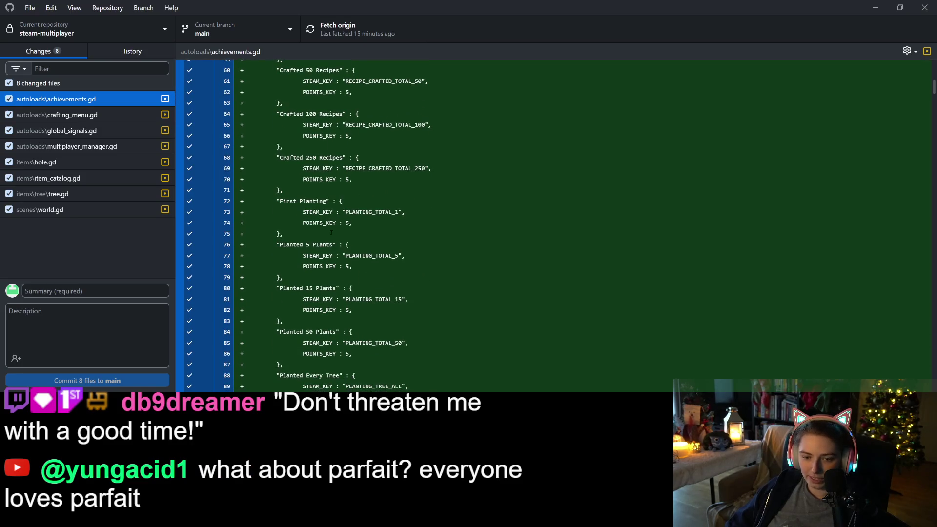
double_click(331, 212)
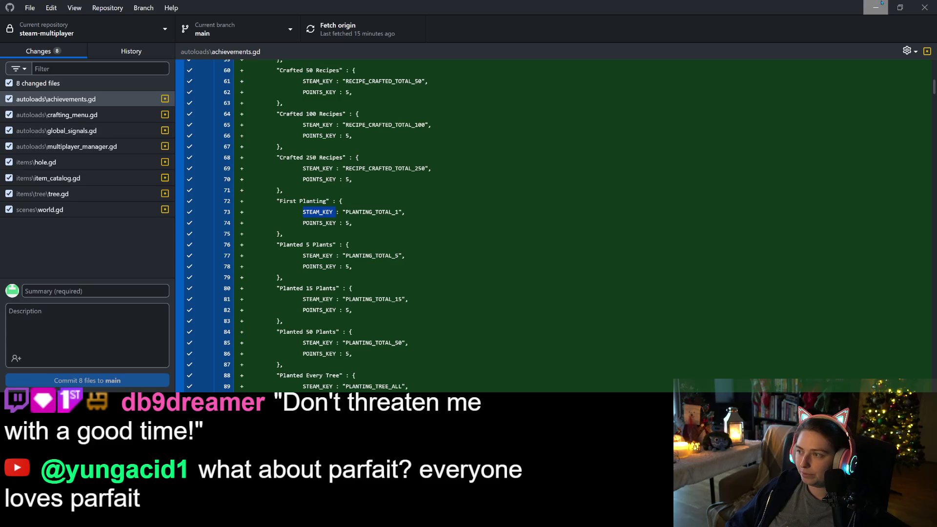
left_click(881, 3)
scroll(228, 124, "up", 3)
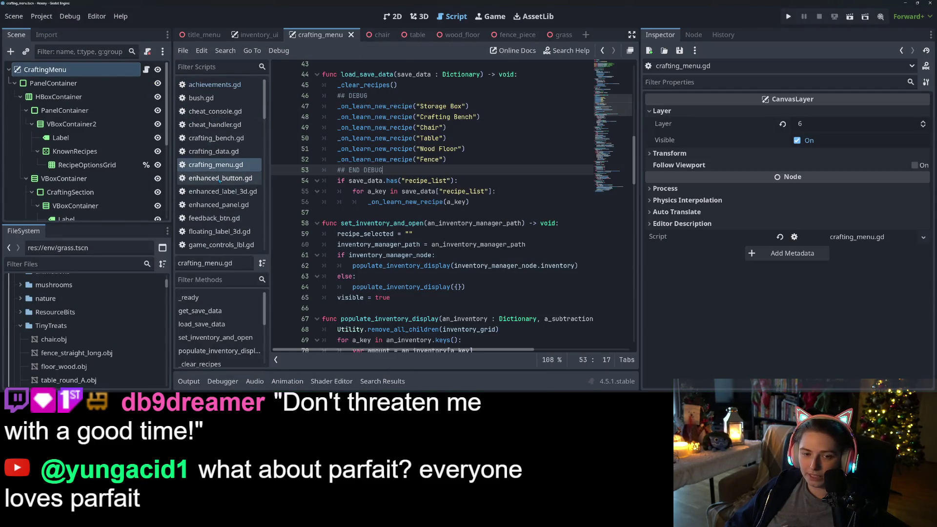
- Open achievements.gd and scroll through its achievement list, including Planted Every Tree
left_click(215, 85)
scroll(613, 322, "up", 1)
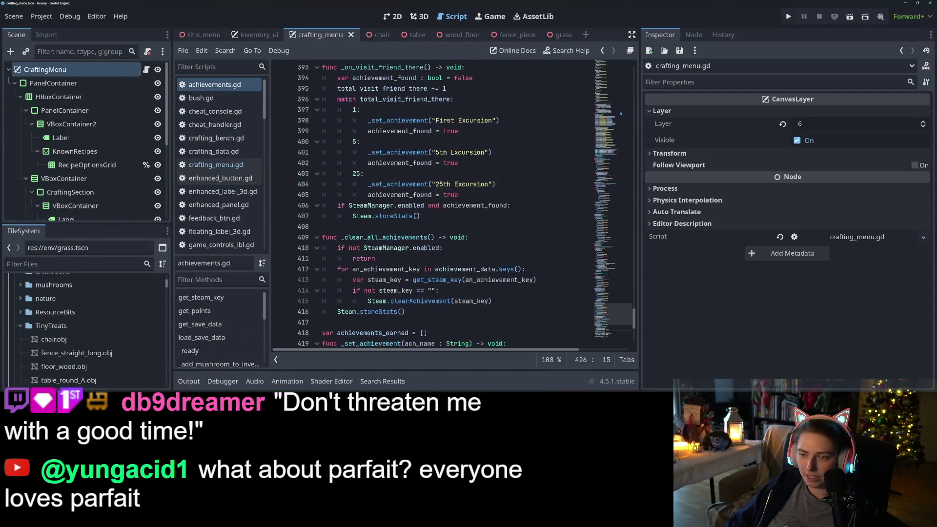
left_click_drag(612, 313, 621, 50)
scroll(507, 194, "down", 6)
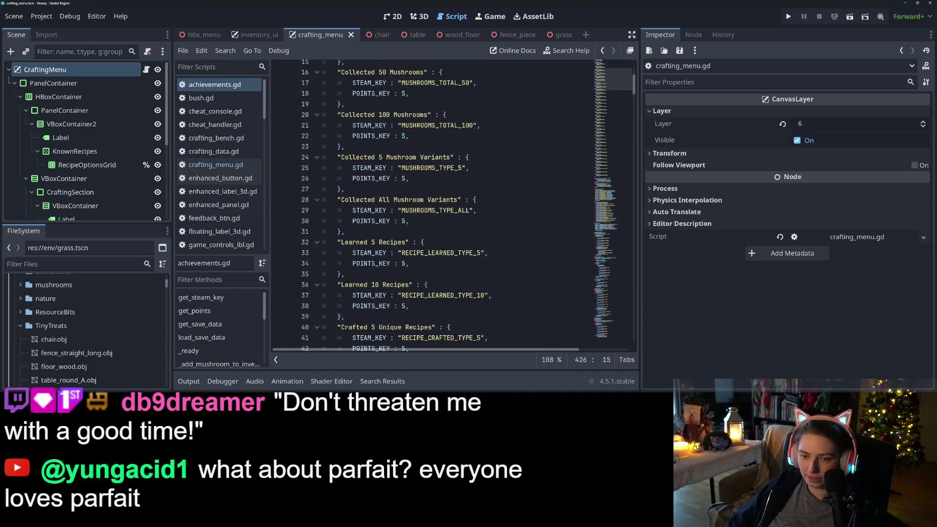
scroll(443, 235, "down", 18)
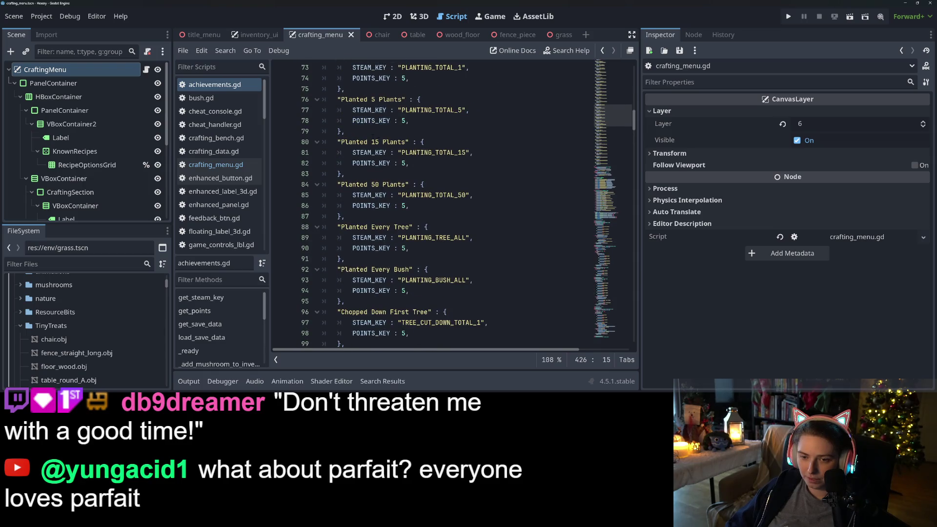
scroll(443, 235, "up", 2)
scroll(365, 156, "down", 4)
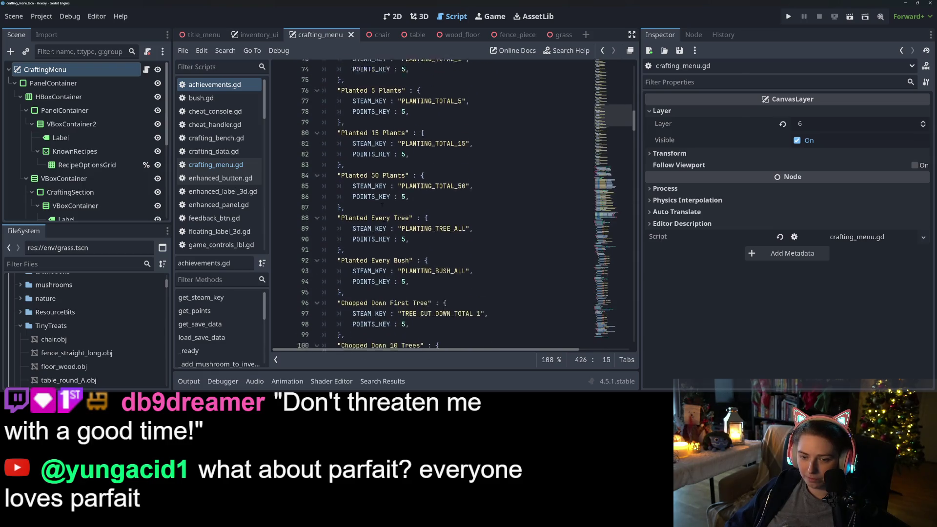
left_click(360, 163)
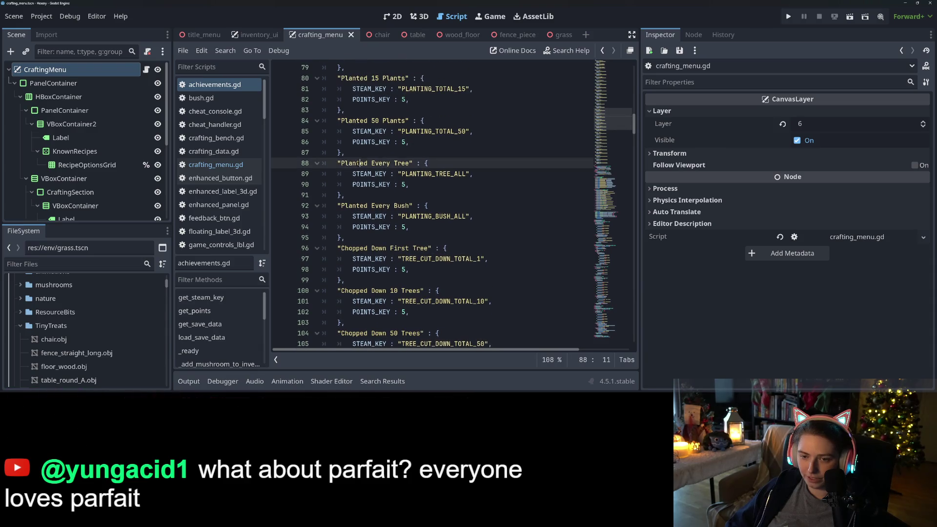
left_click_drag(615, 121, 602, 193)
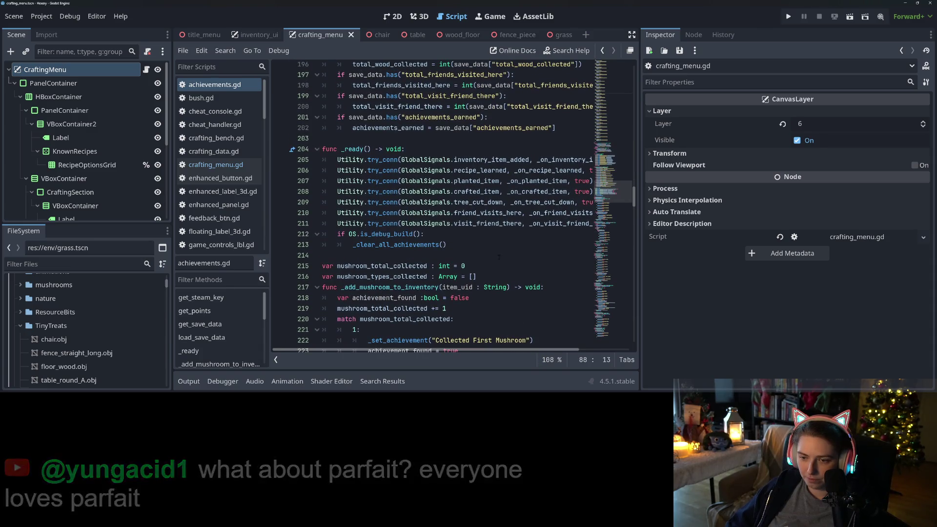
mouse_move(602, 193)
left_mouse_down()
mouse_move(609, 258)
mouse_move(592, 347)
mouse_move(592, 278)
left_mouse_up()
- Inspect _on_planted_item's tree_types_planted tracking and its Planted Every Tree unlock
double_click(376, 99)
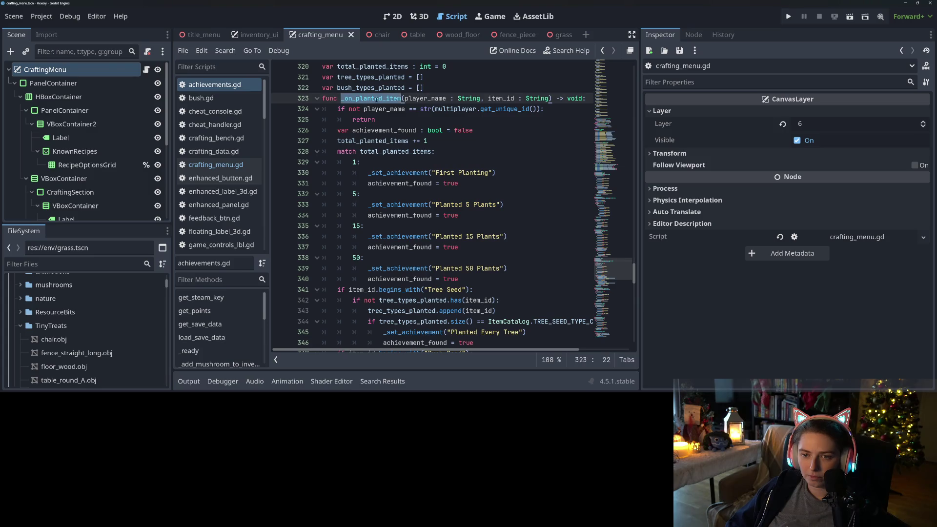
scroll(384, 225, "down", 2)
scroll(386, 185, "up", 2)
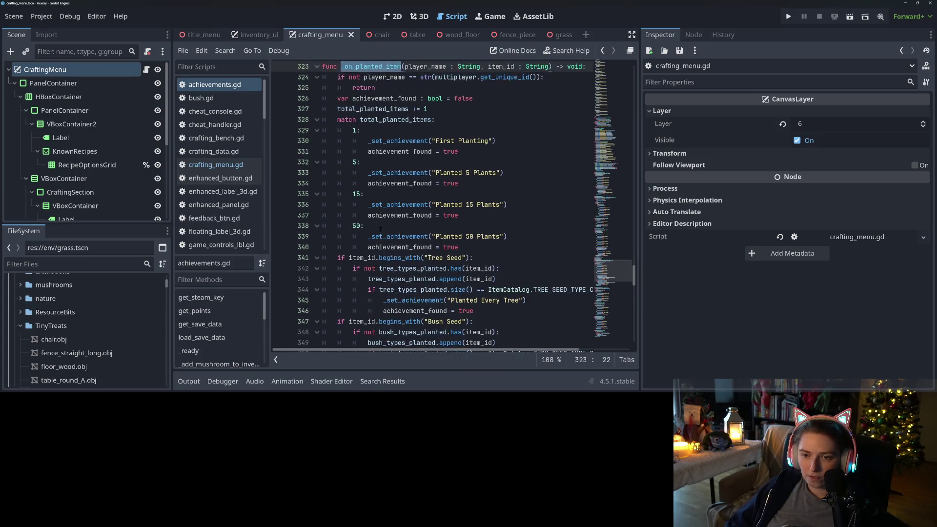
left_click(366, 141)
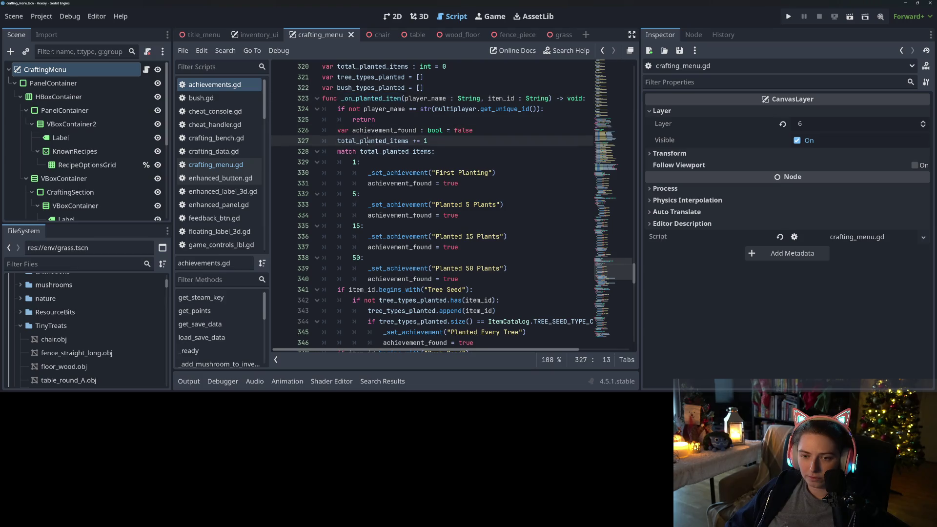
scroll(386, 160, "down", 4)
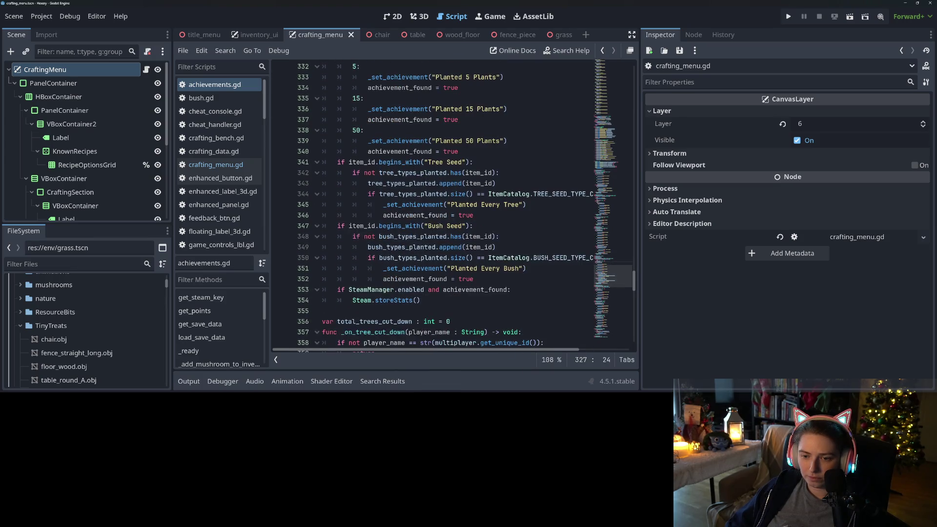
double_click(413, 173)
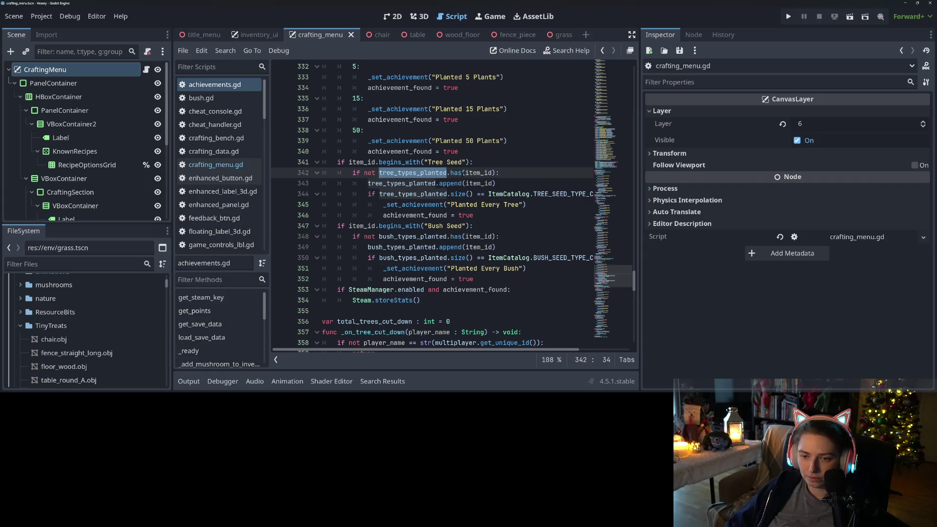
double_click(420, 205)
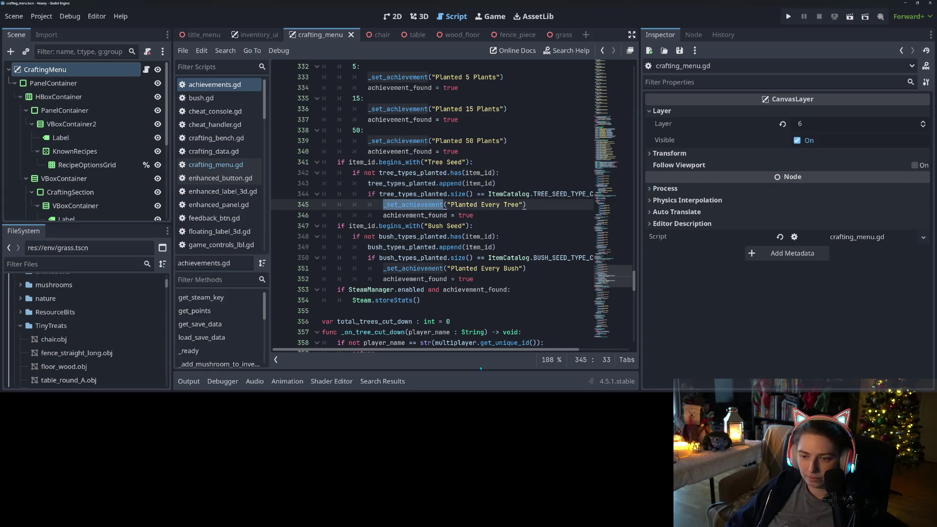
mouse_move(481, 349)
left_mouse_down()
mouse_move(506, 347)
mouse_move(483, 348)
left_mouse_up()
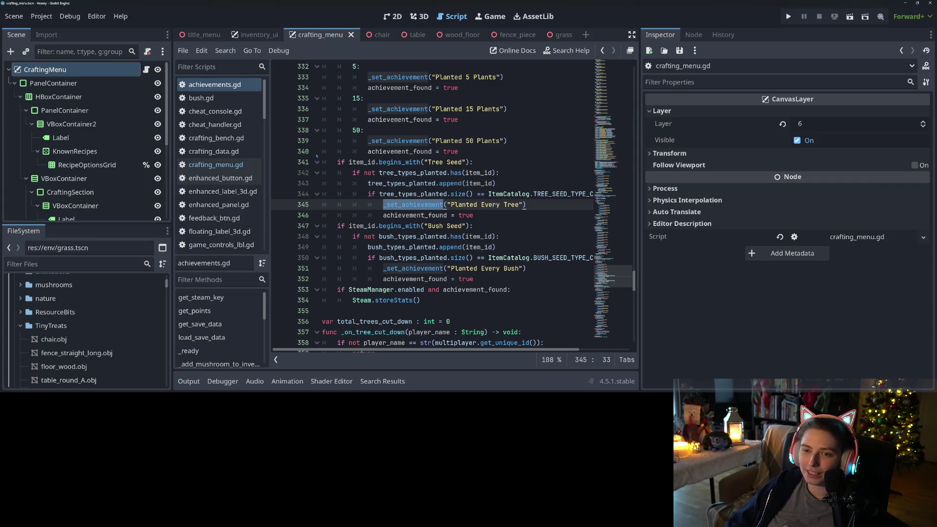
left_click(472, 162)
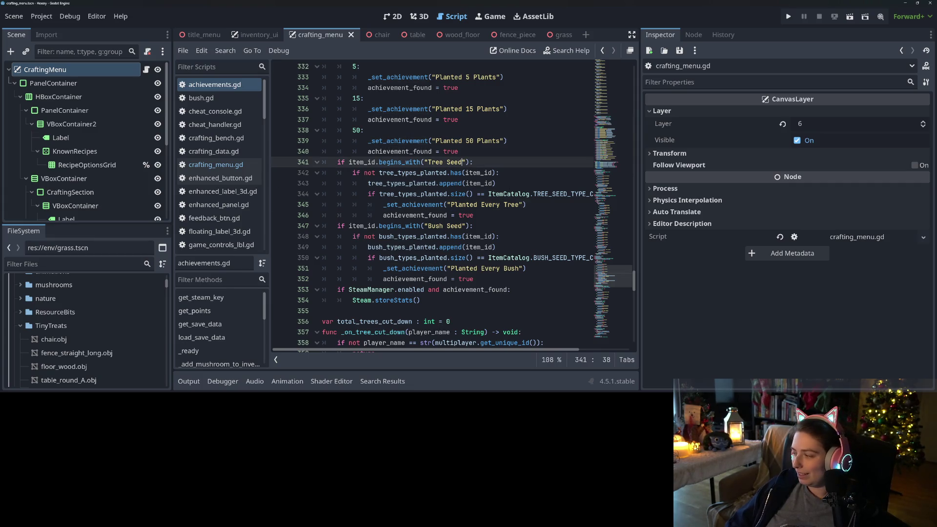
key("alt+Tab")
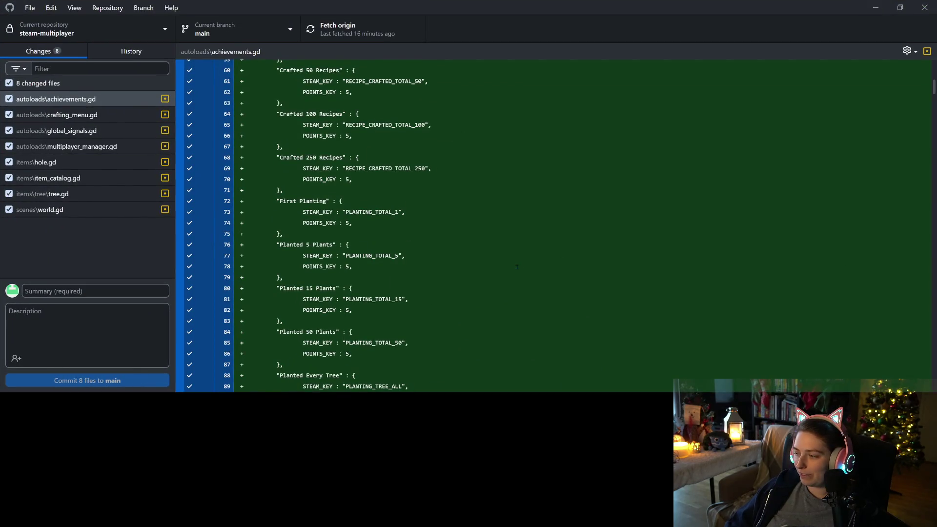
- Step through the diffs from crafting_menu.gd to world.gd once more
scroll(499, 267, "down", 20)
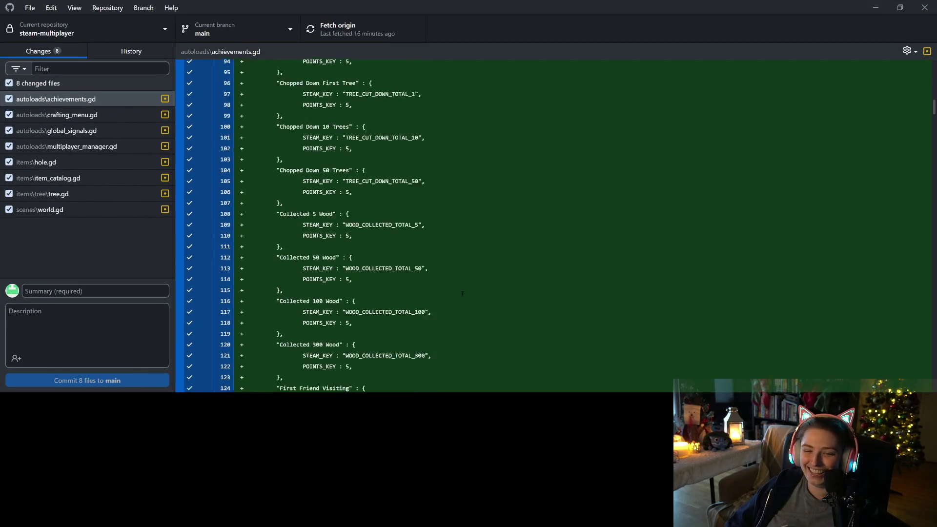
left_click(74, 114)
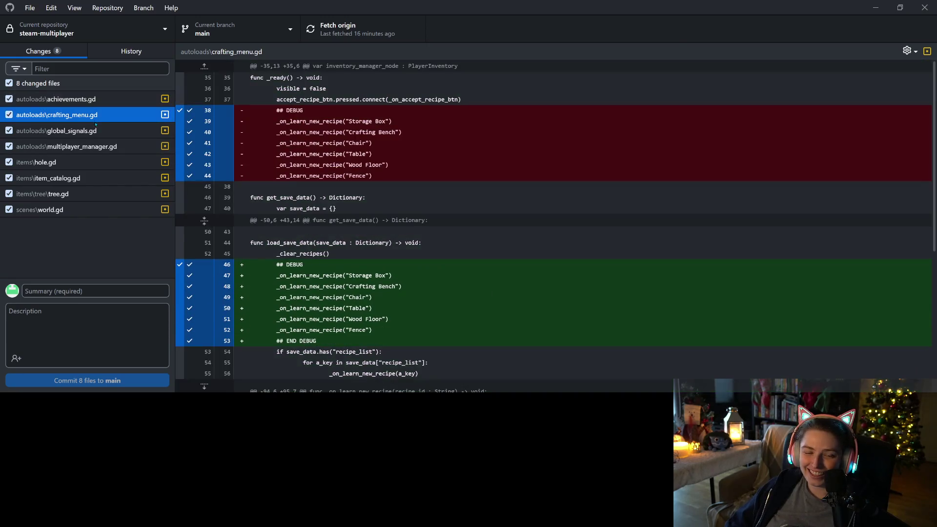
scroll(180, 93, "down", 5)
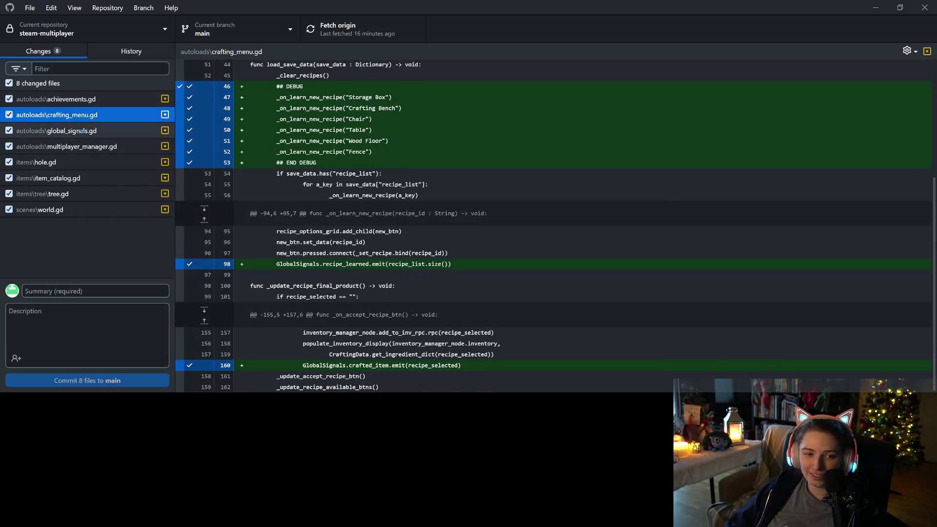
left_click(83, 131)
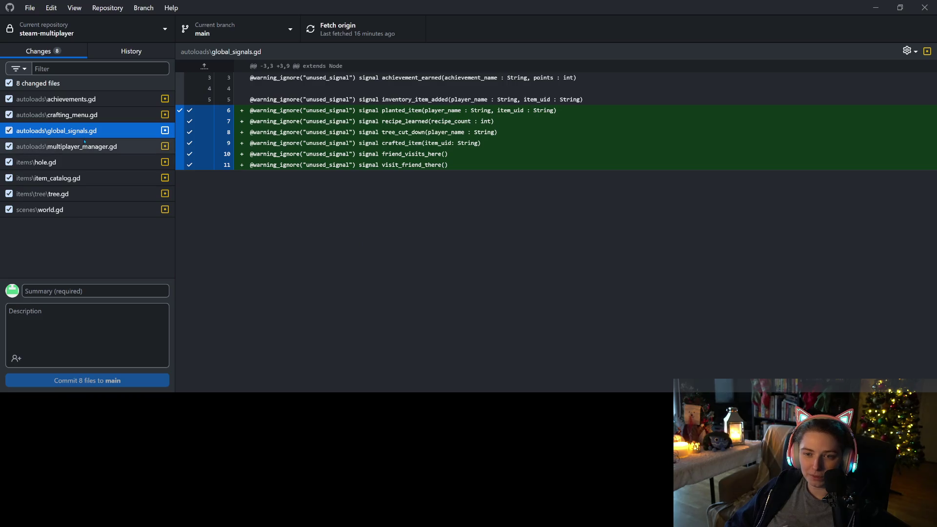
left_click(84, 145)
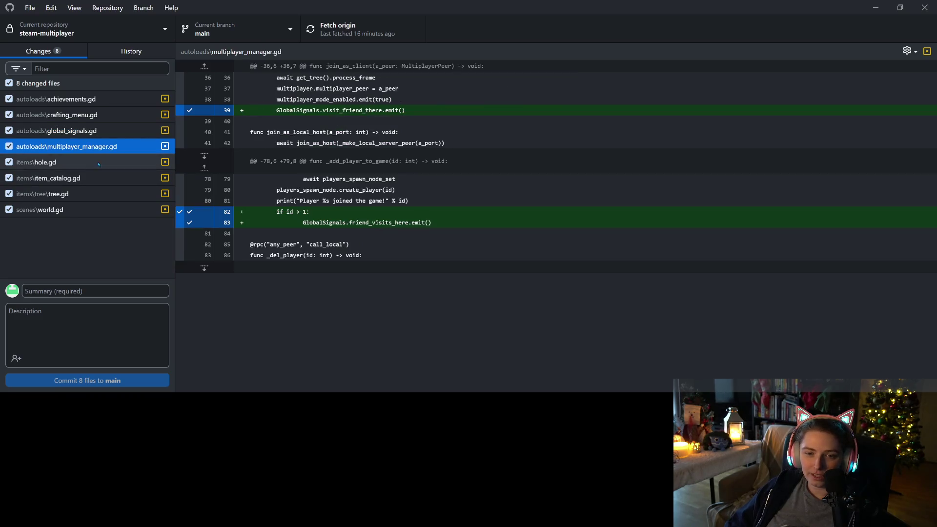
left_click(86, 162)
left_click(88, 178)
left_click(88, 194)
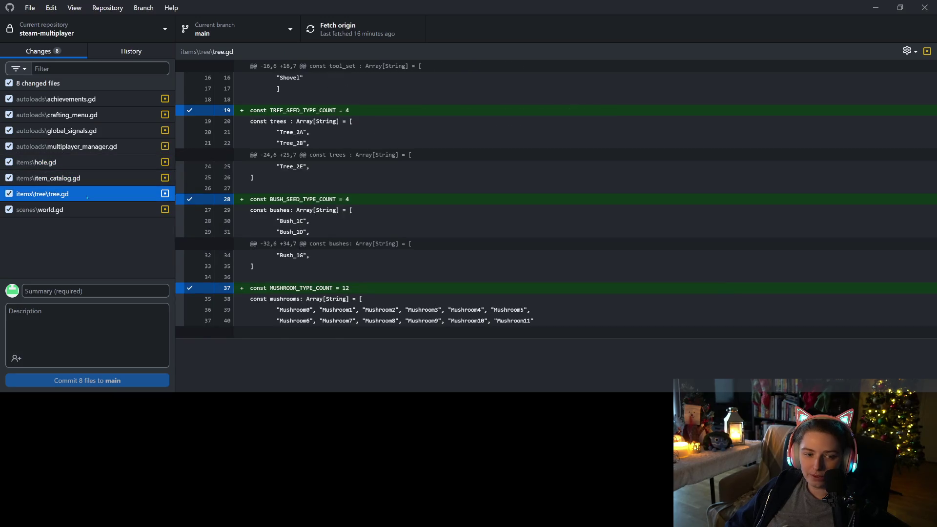
key("Down")
key("Up")
key("Up")
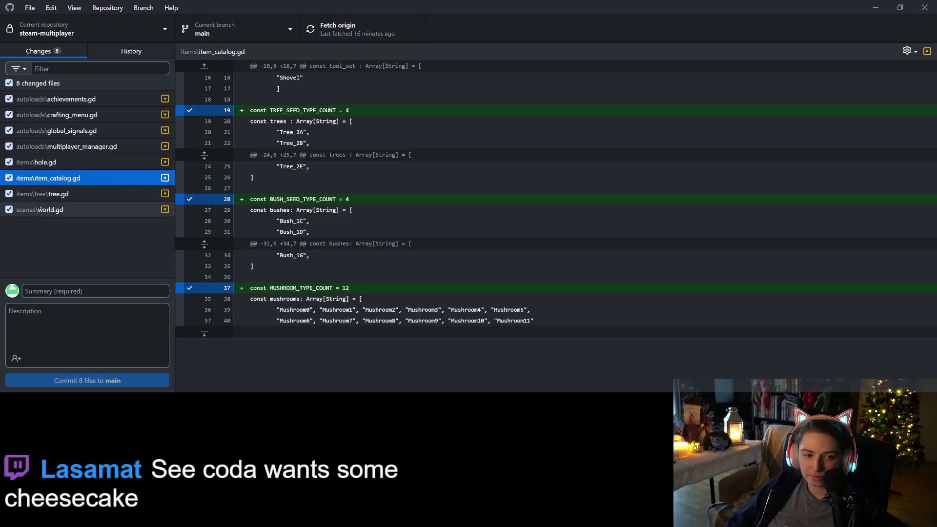
left_click(48, 209)
- Commit all 8 files to main as 'adds a buttload more achievements' and push to origin
left_click(97, 291)
type("adds a buttload more achievements")
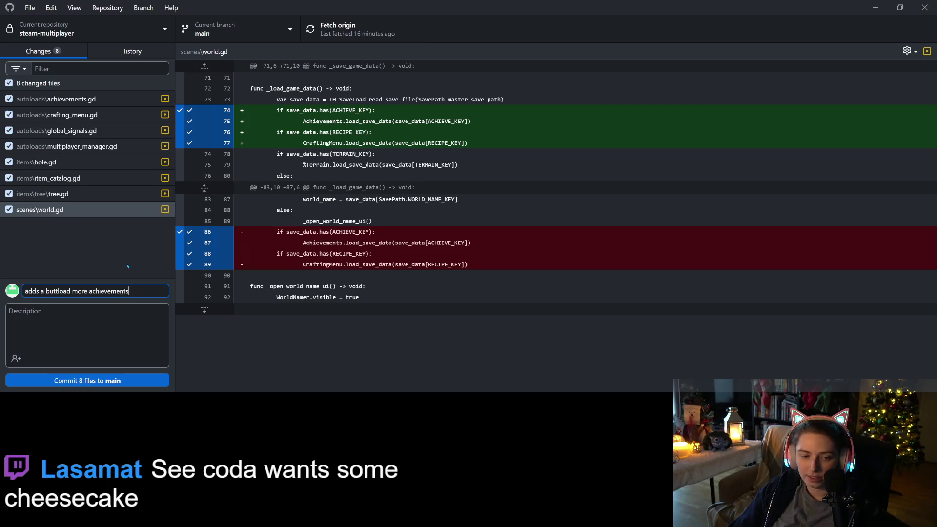
left_click(87, 380)
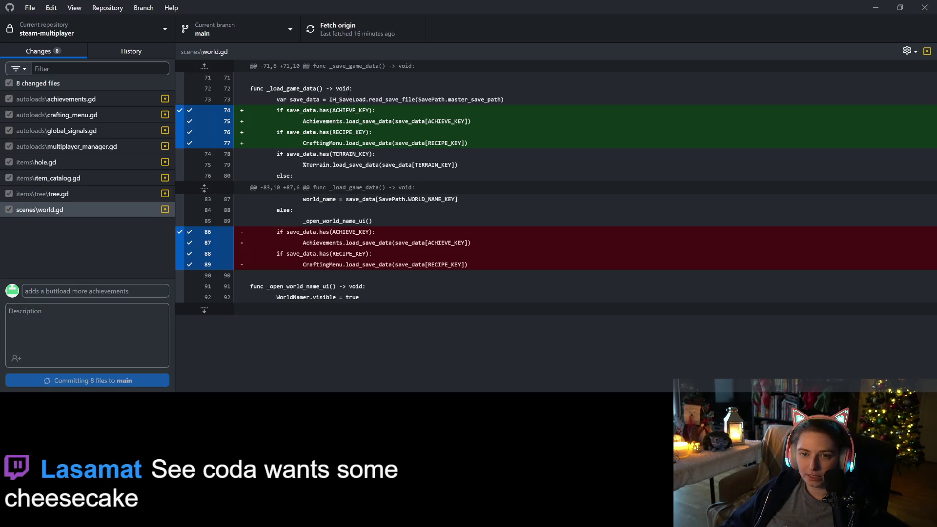
left_click(685, 154)
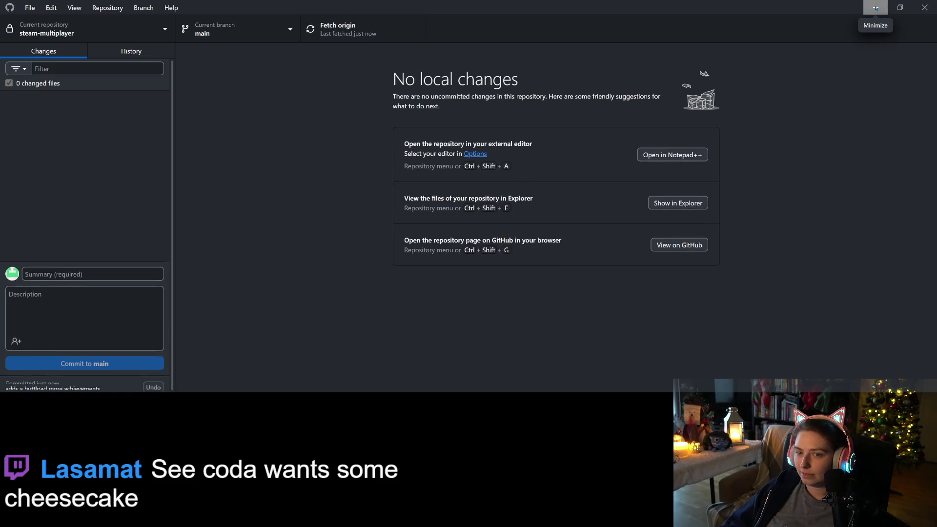
left_click(874, 8)
left_click(686, 299)
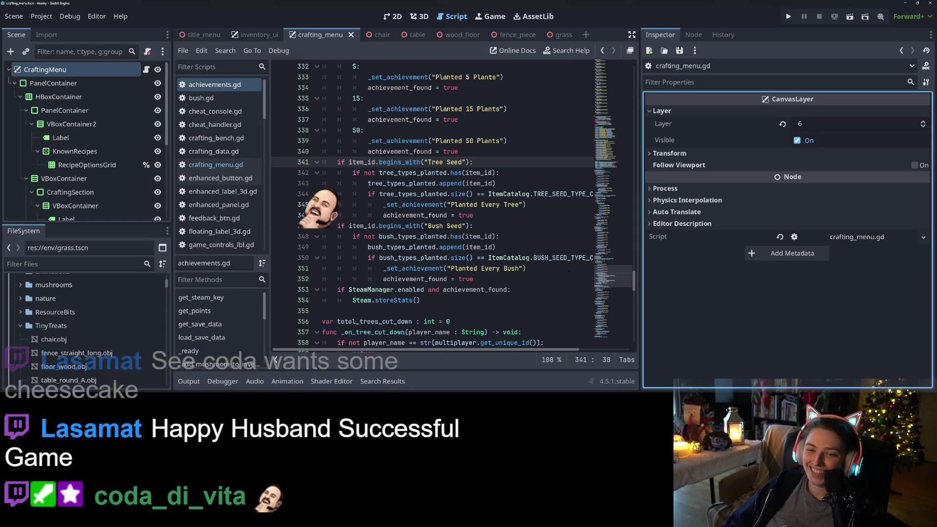
- Open player_inventory.gd and scroll to its load_save_data function
left_click(459, 278)
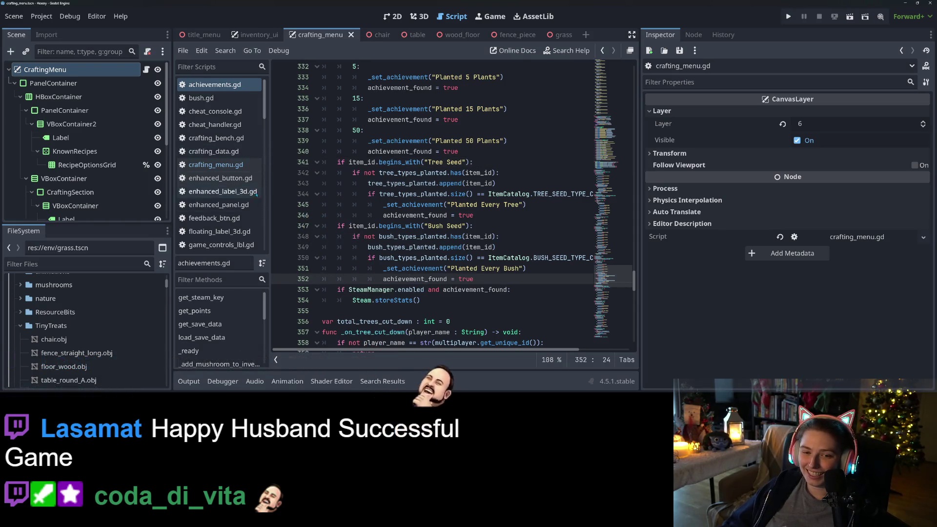
scroll(226, 203, "down", 10)
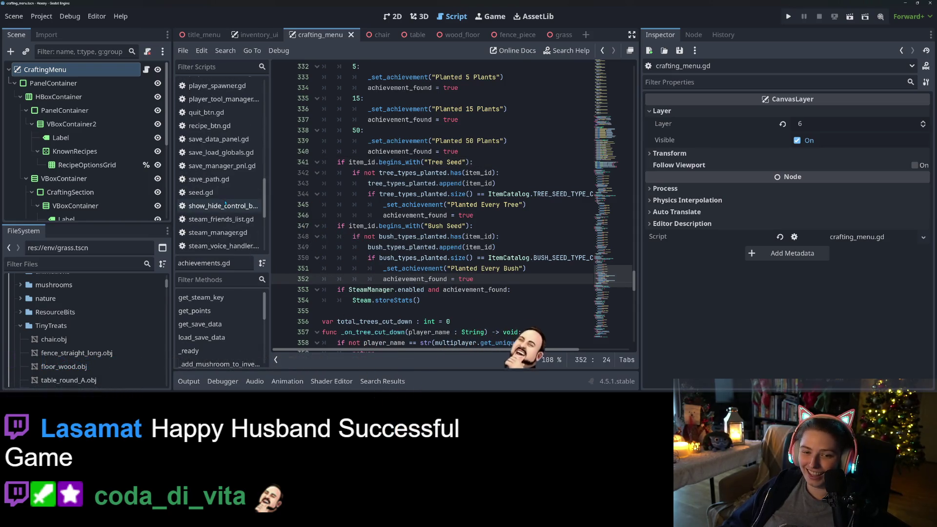
scroll(239, 166, "up", 8)
scroll(238, 166, "down", 5)
scroll(220, 164, "down", 6)
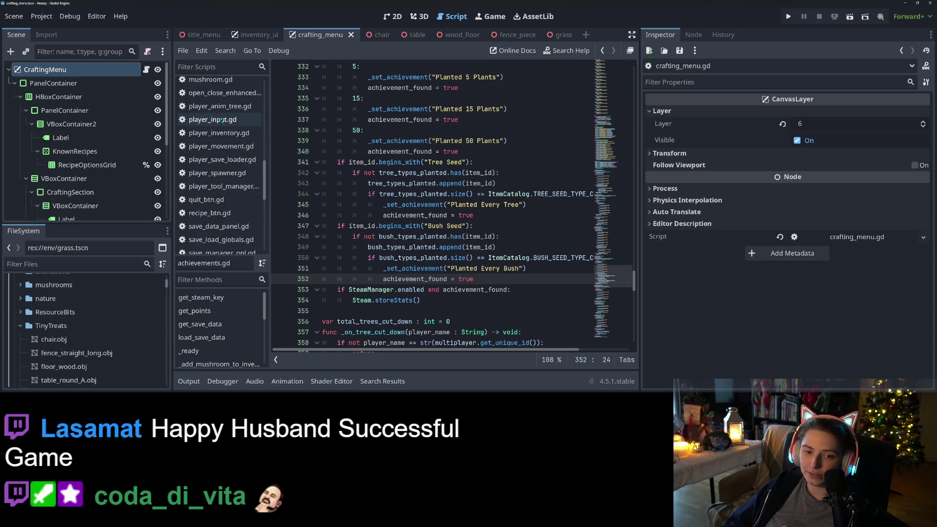
left_click(220, 133)
left_click_drag(605, 100, 603, 210)
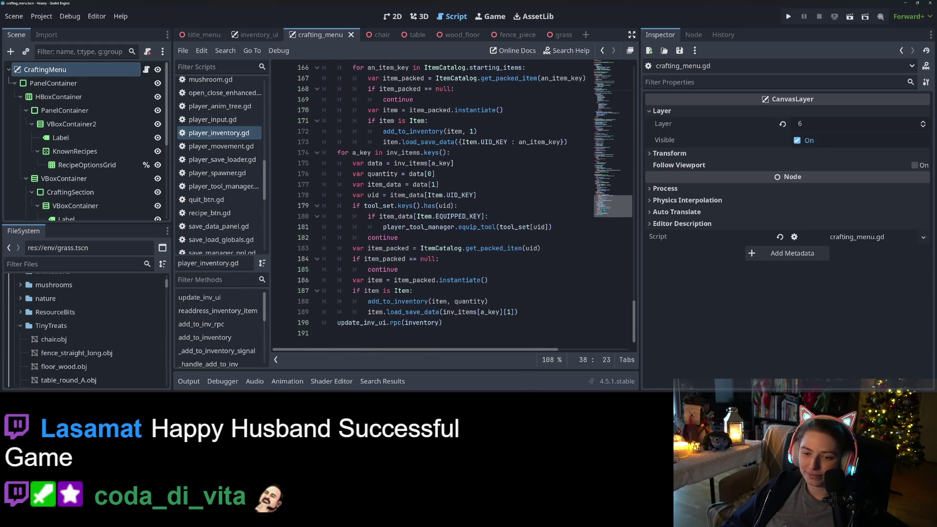
scroll(450, 307, "up", 1)
scroll(447, 306, "down", 1)
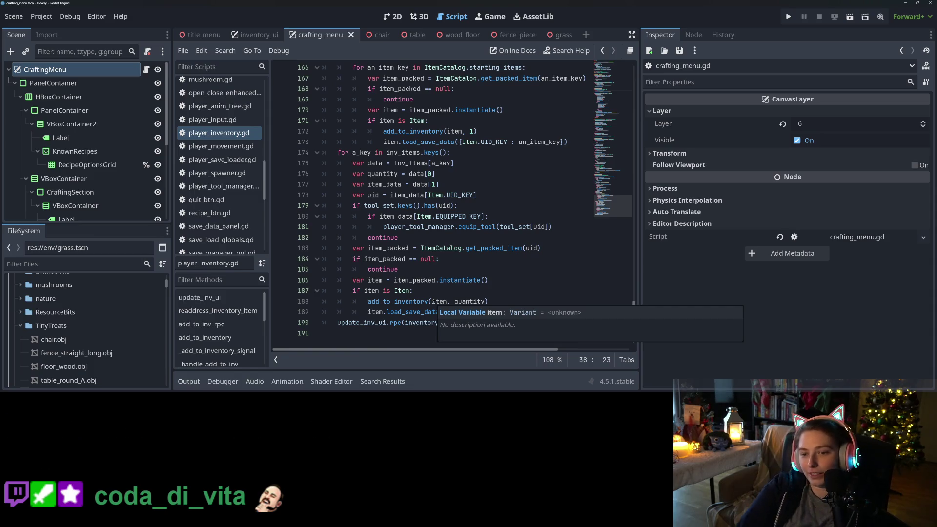
scroll(433, 301, "up", 5)
scroll(433, 301, "up", 4)
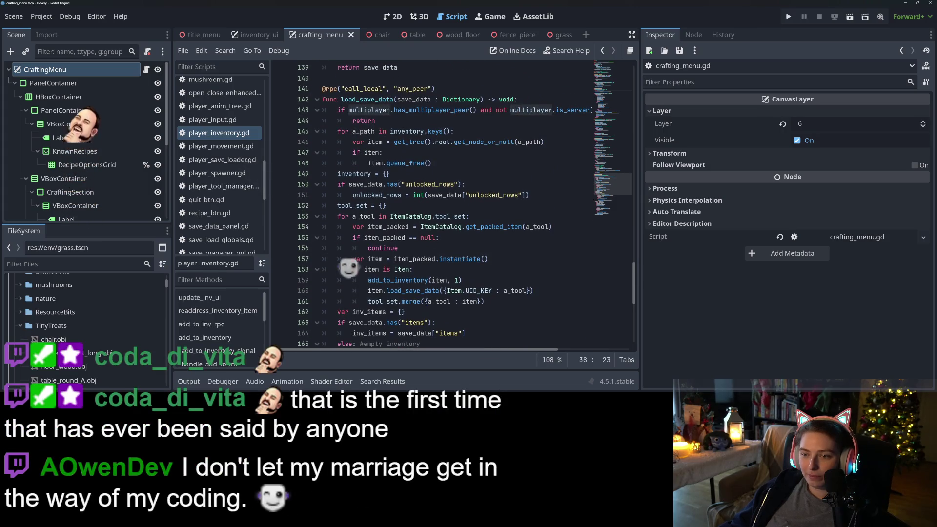
scroll(433, 301, "down", 3)
- Examine load_save_data's item uid lookup, tool equipping and inventory reset lines
left_click(410, 291)
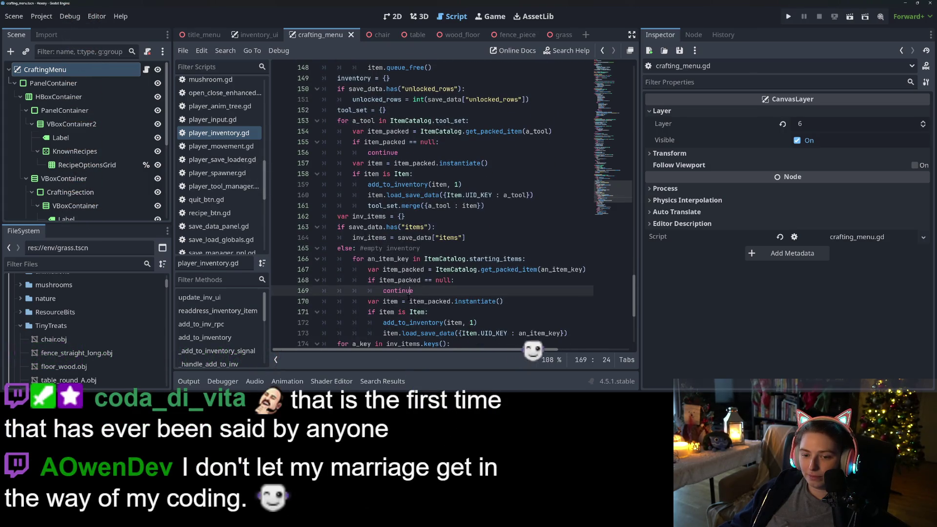
scroll(408, 296, "down", 6)
left_click(403, 259)
key("Up")
key("Up")
key("Up")
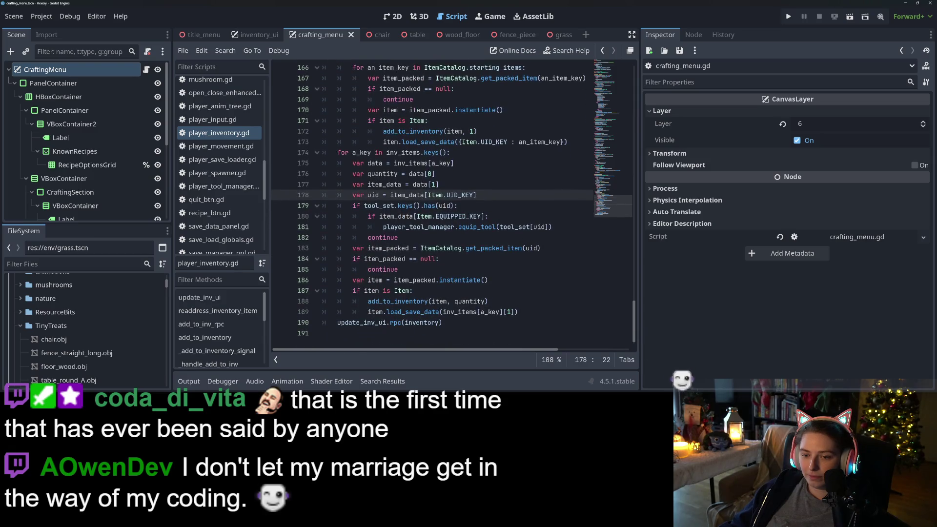
left_click(403, 227)
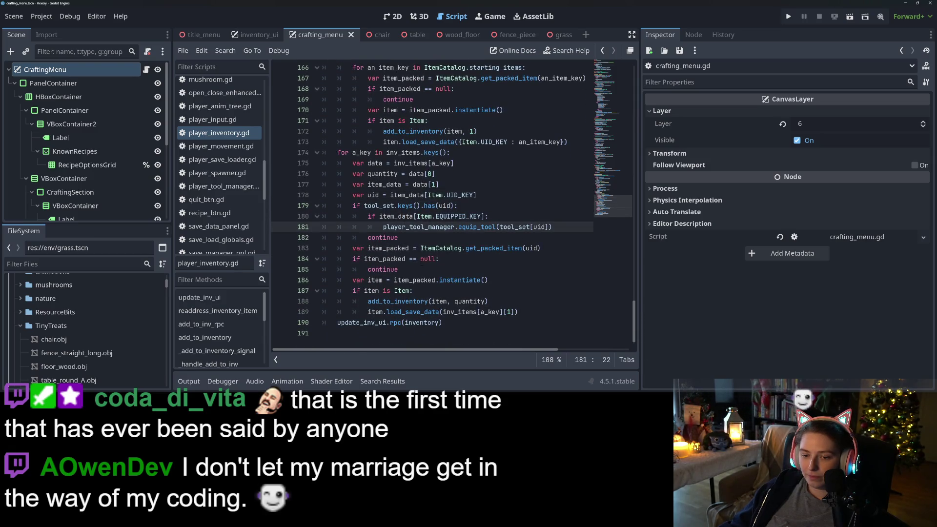
left_click(363, 322)
scroll(417, 326, "up", 3)
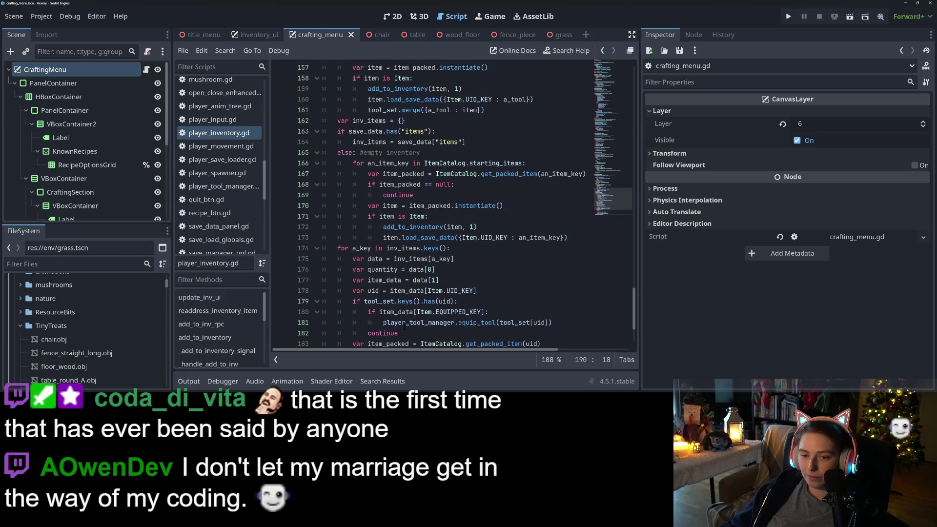
scroll(368, 264, "up", 1)
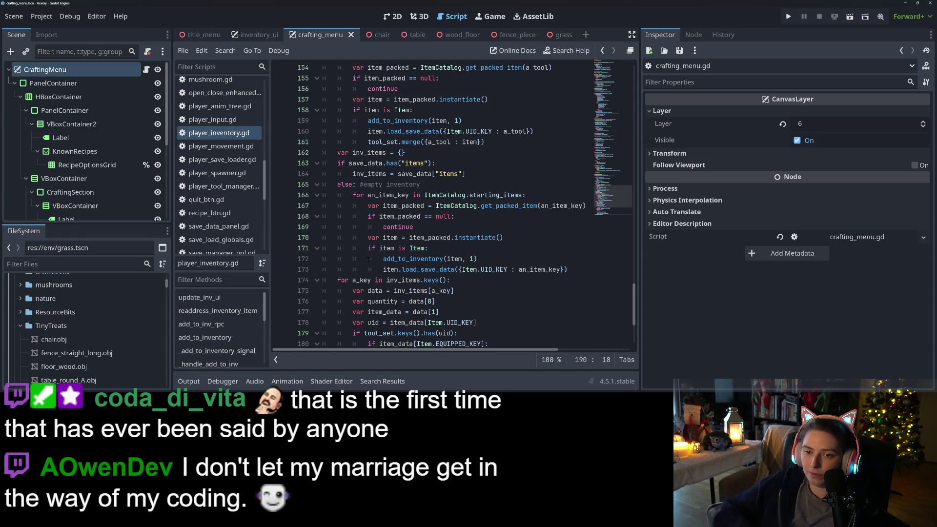
scroll(370, 259, "up", 6)
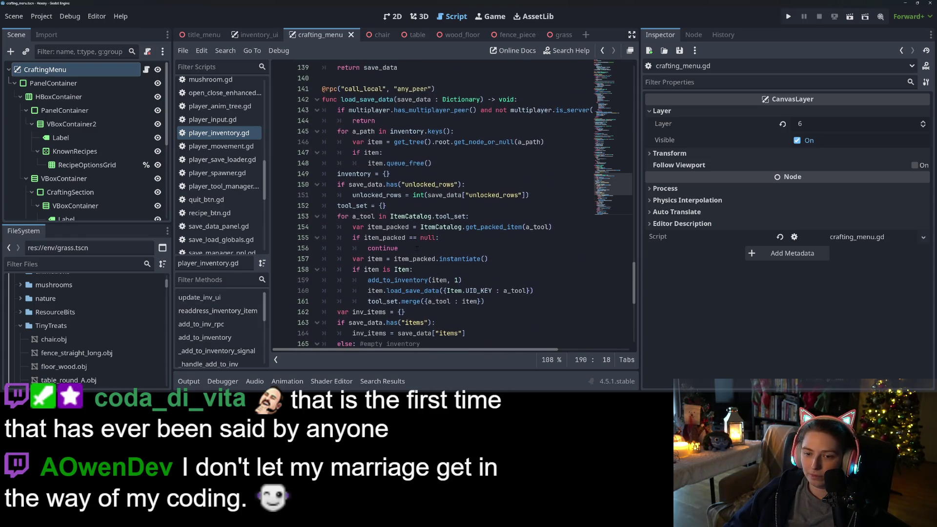
left_click(437, 175)
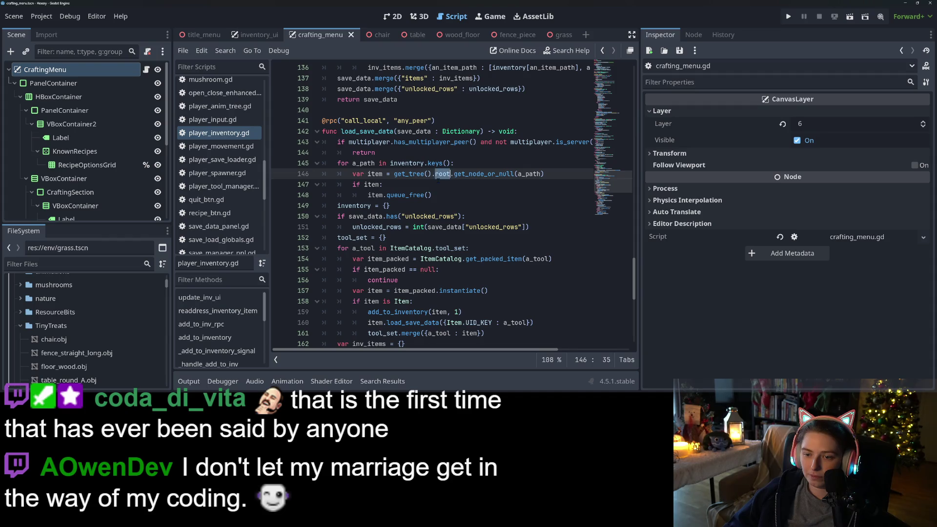
left_click(433, 206)
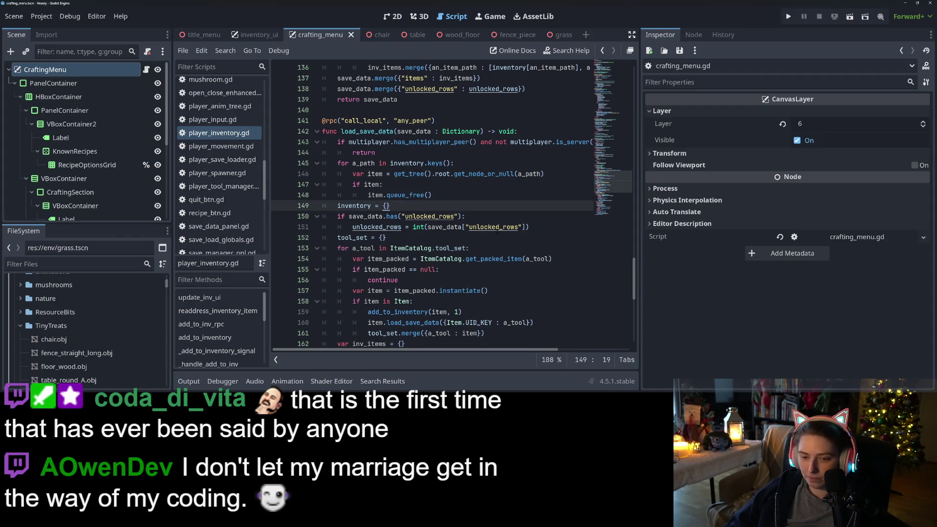
key("ctrl+shift+f")
- Search all files for 'Crafting Bench' and open the item_catalog.gd match
type("rafting Benc")
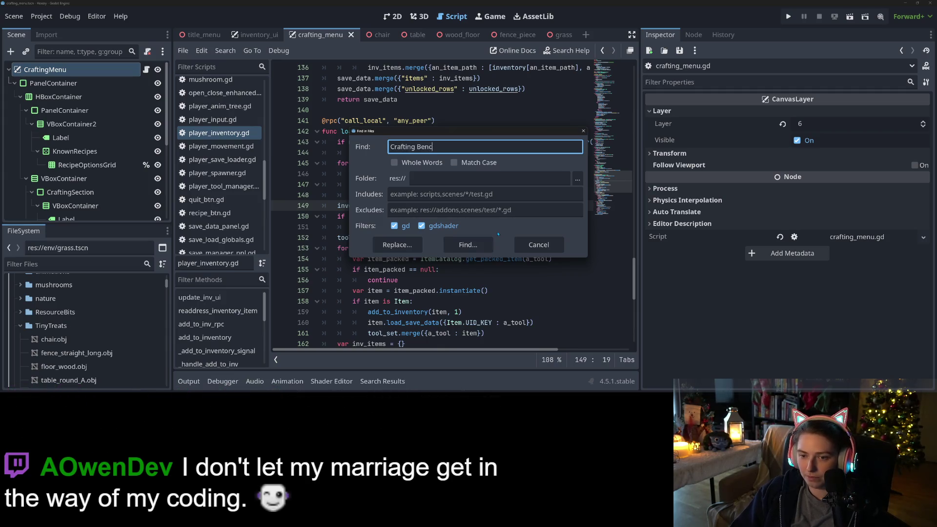
type("h")
key("Return")
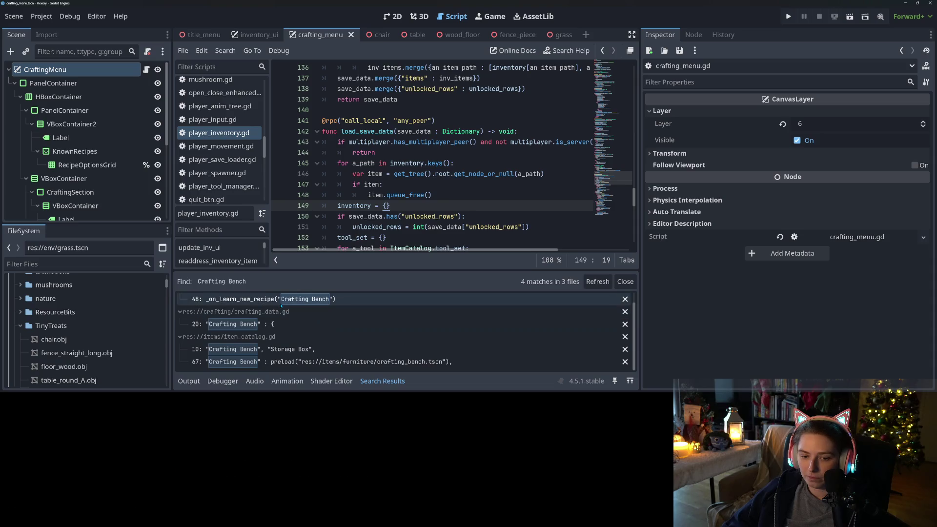
scroll(273, 308, "up", 1)
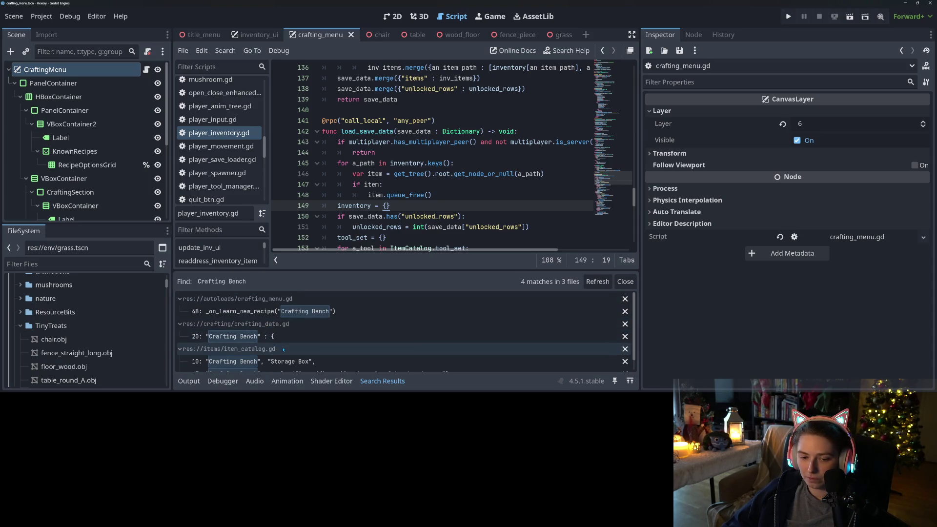
scroll(293, 335, "down", 1)
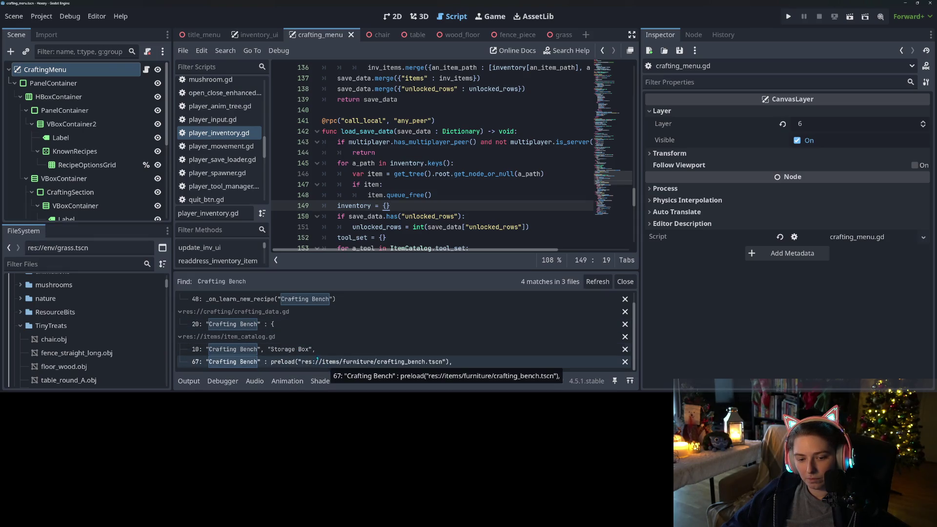
left_click(317, 355)
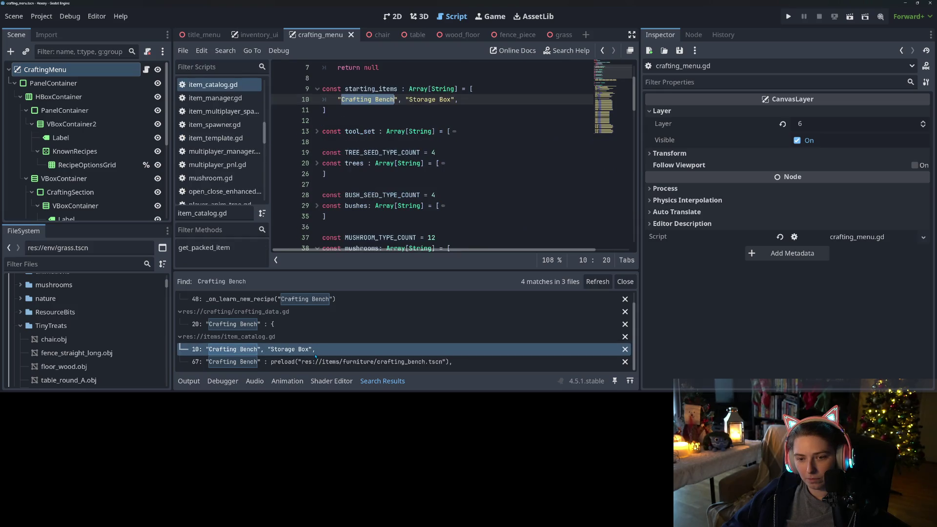
- Delete 'Storage Box' from starting_items, leaving only 'Crafting Bench'
left_click(440, 122)
scroll(441, 184, "up", 2)
left_click_drag(459, 163, 401, 162)
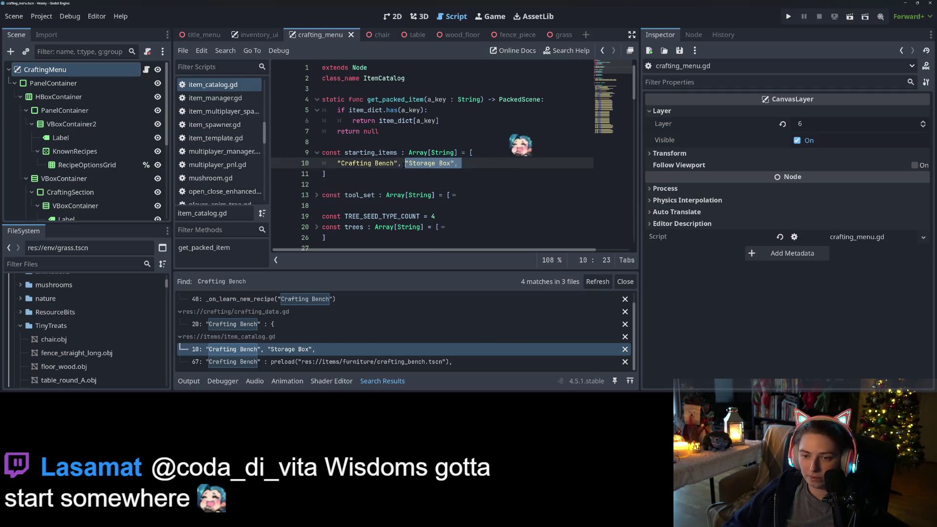
key("BackSpace")
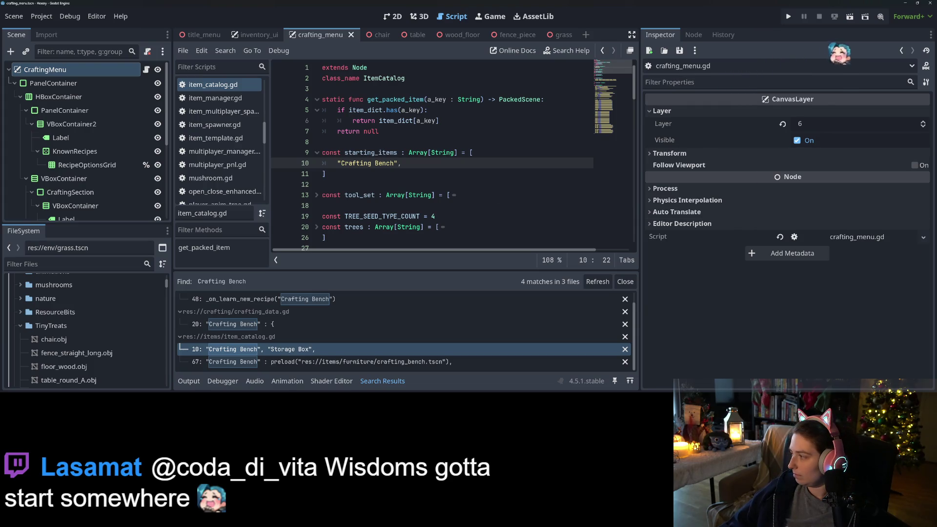
key("alt+Tab")
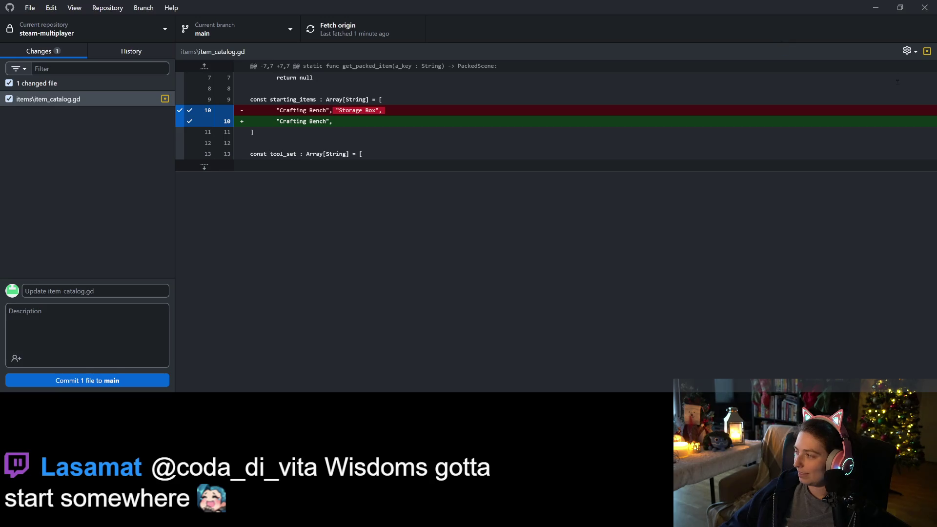
- Switch back to Godot and run Hexery with F5 to reach its main menu
key("alt+Tab")
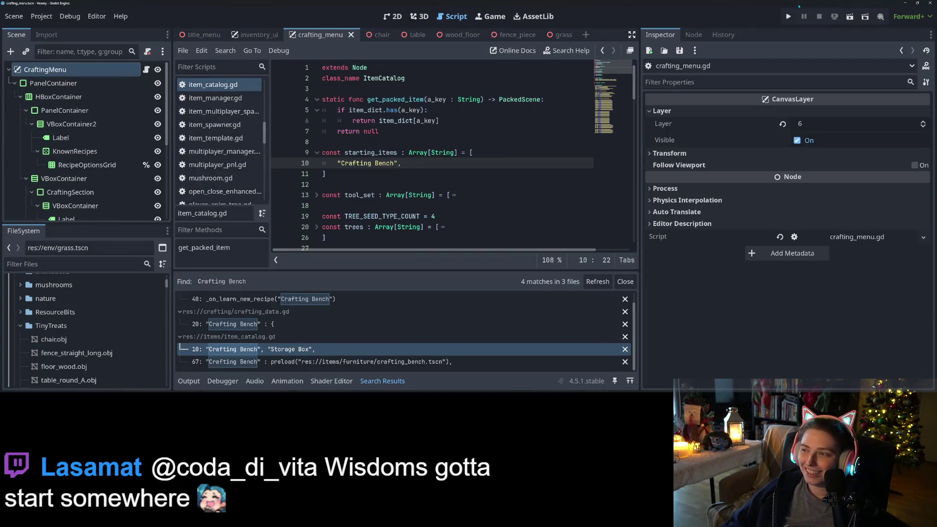
key("F5")
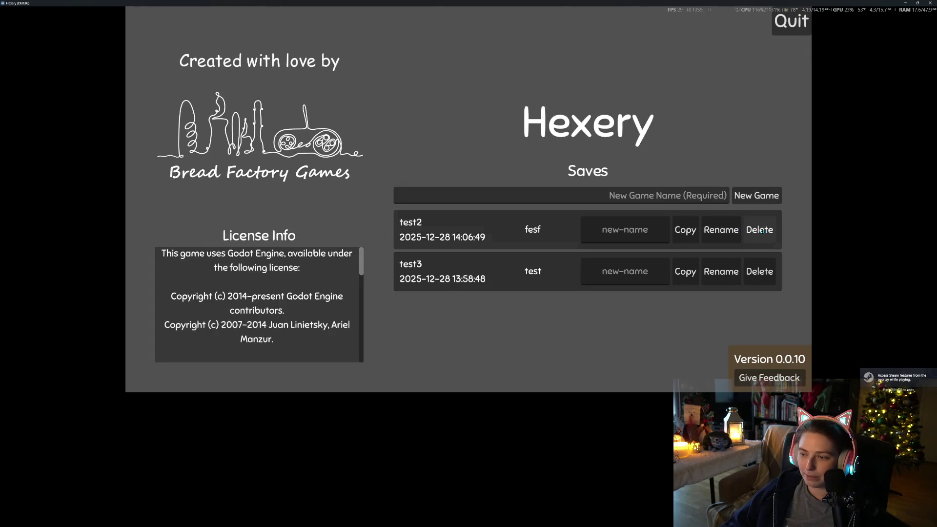
- Delete the two existing saves and start a new world named test2
left_click(760, 230)
left_click(762, 233)
left_click(724, 197)
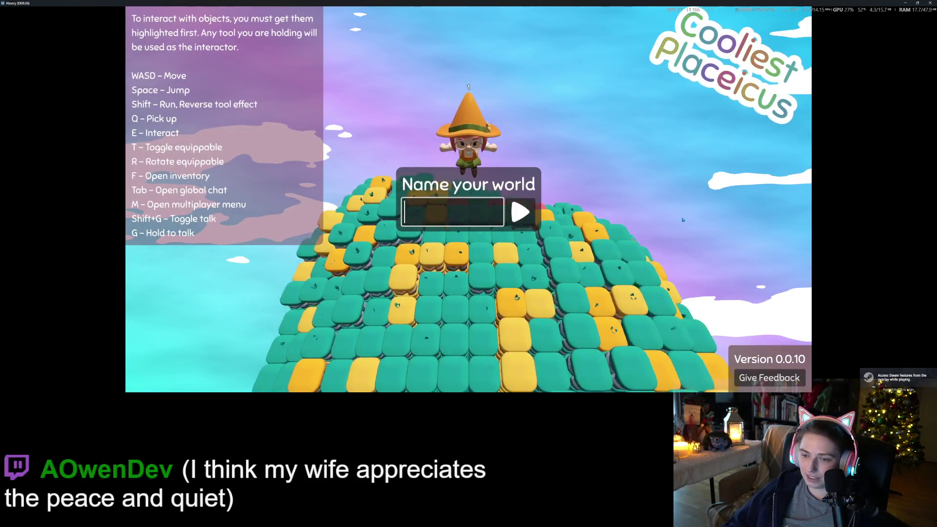
type("test")
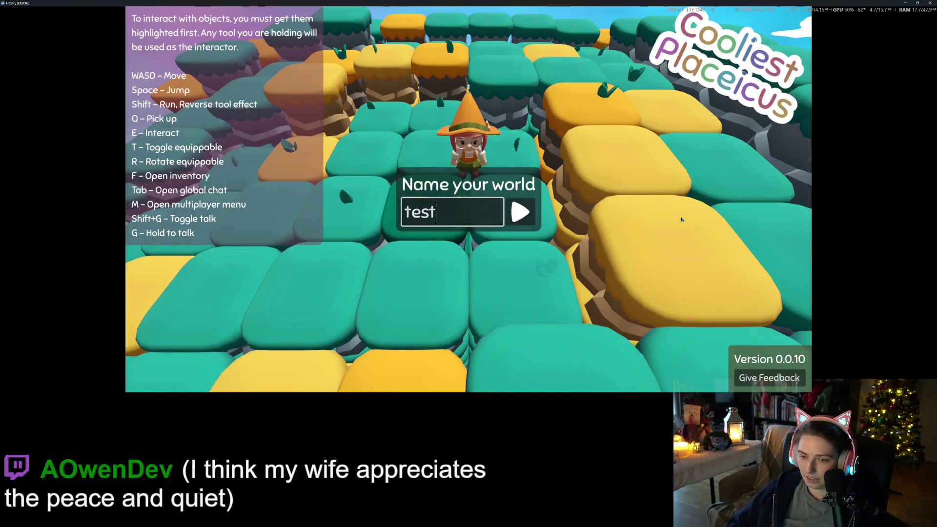
type("2")
key("Return")
- Walk the character across the island, equipping the axe and checking the inventory and chat
key("a")
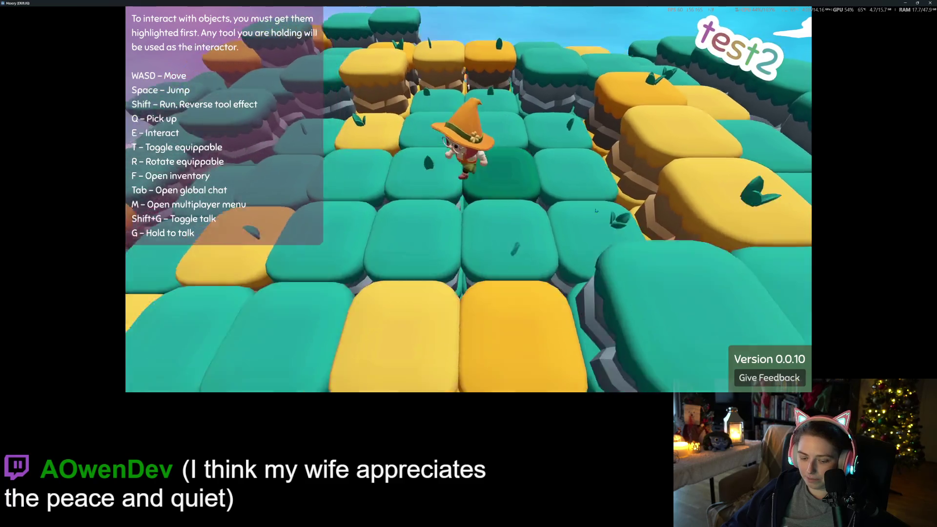
key("f")
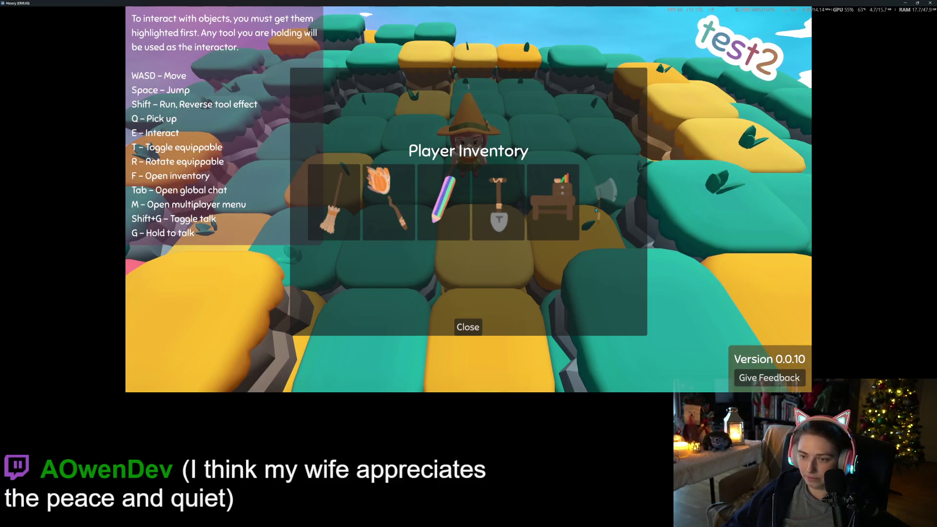
key("f")
key("s")
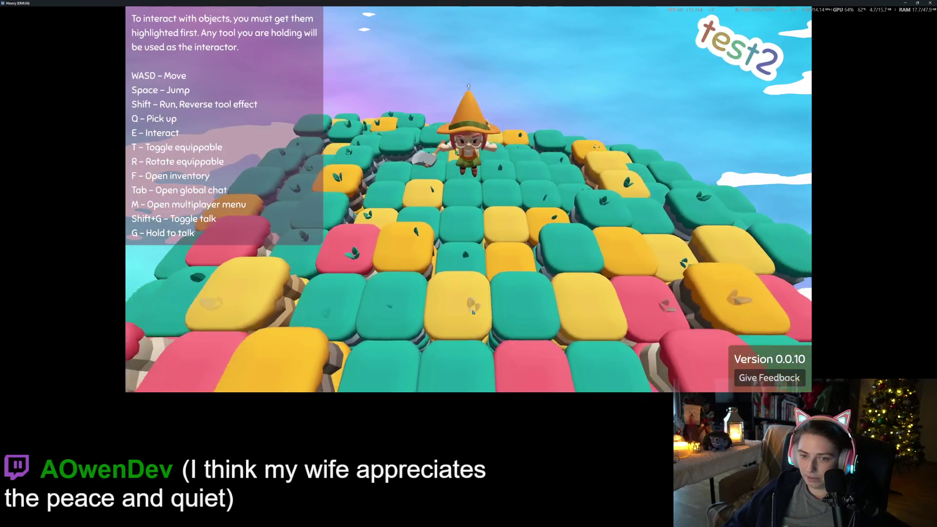
key("s")
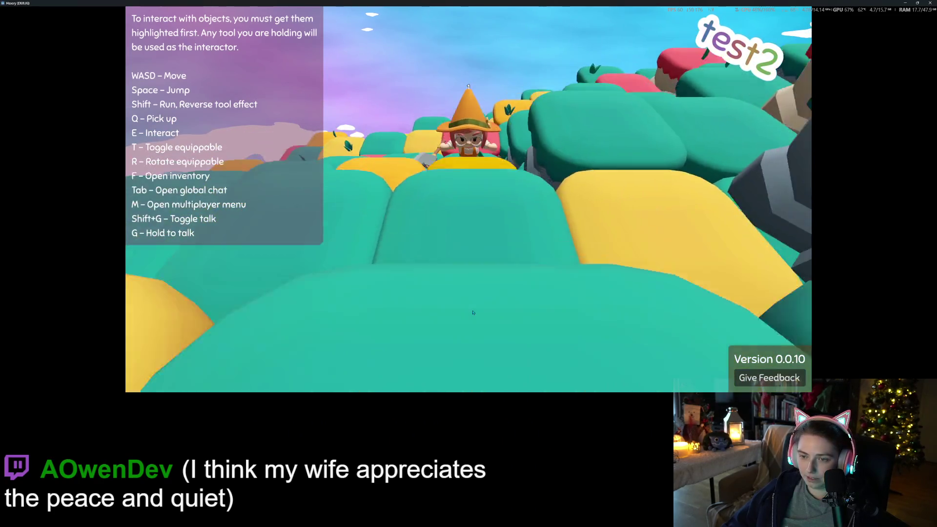
key("s")
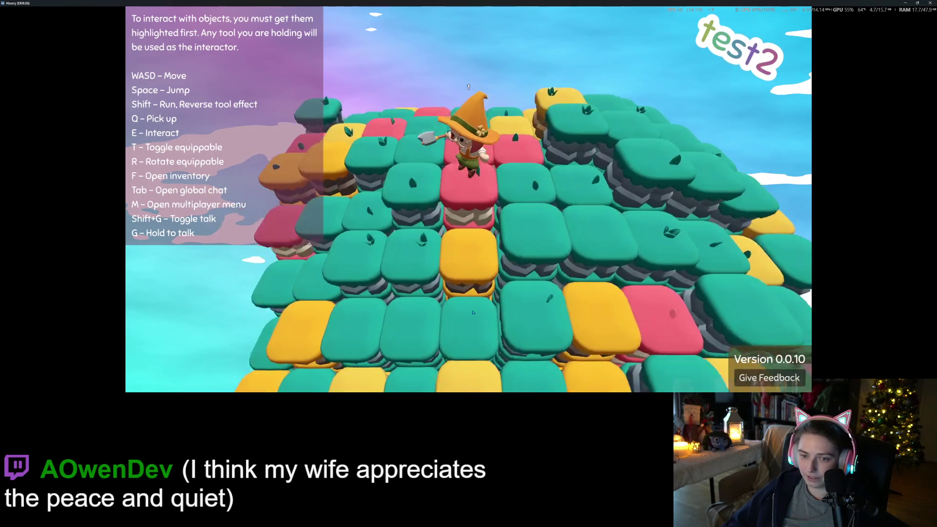
scroll(473, 313, "down", 5)
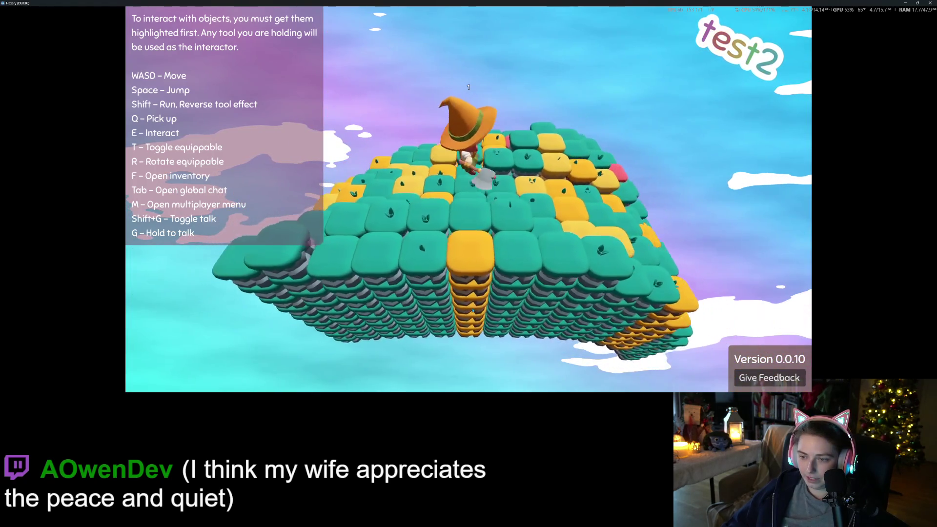
scroll(473, 311, "up", 5)
key("Tab")
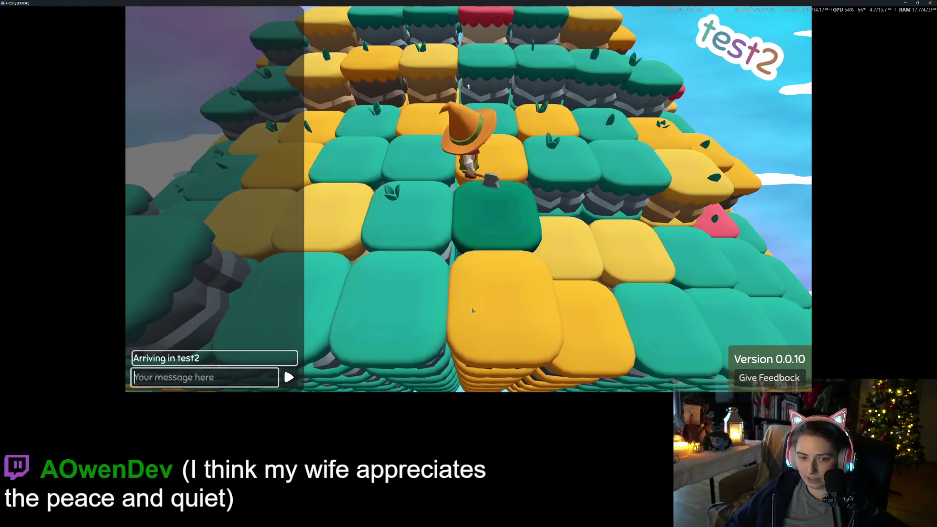
key("Tab")
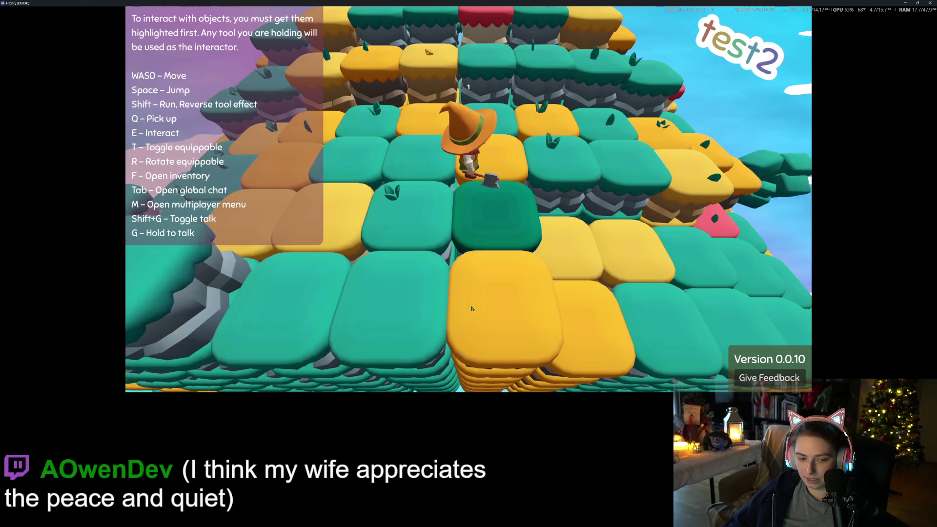
scroll(472, 308, "down", 5)
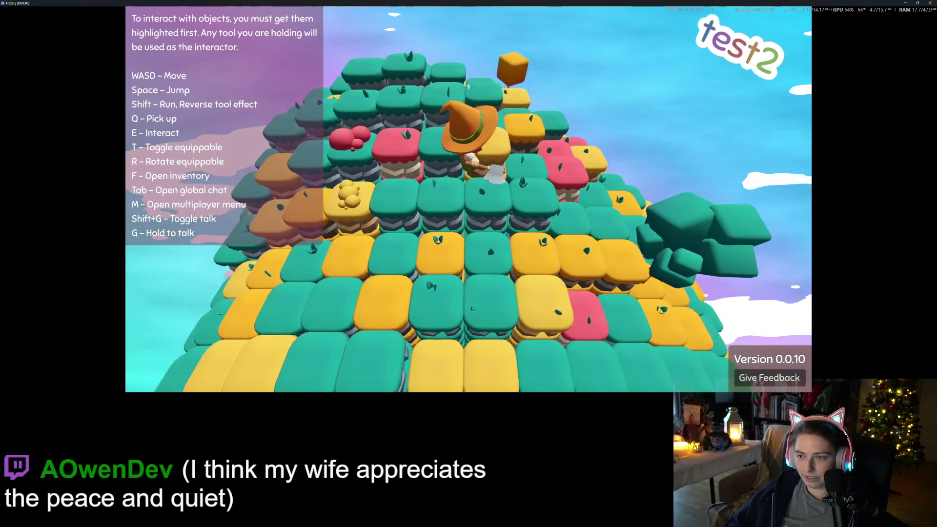
scroll(472, 308, "up", 5)
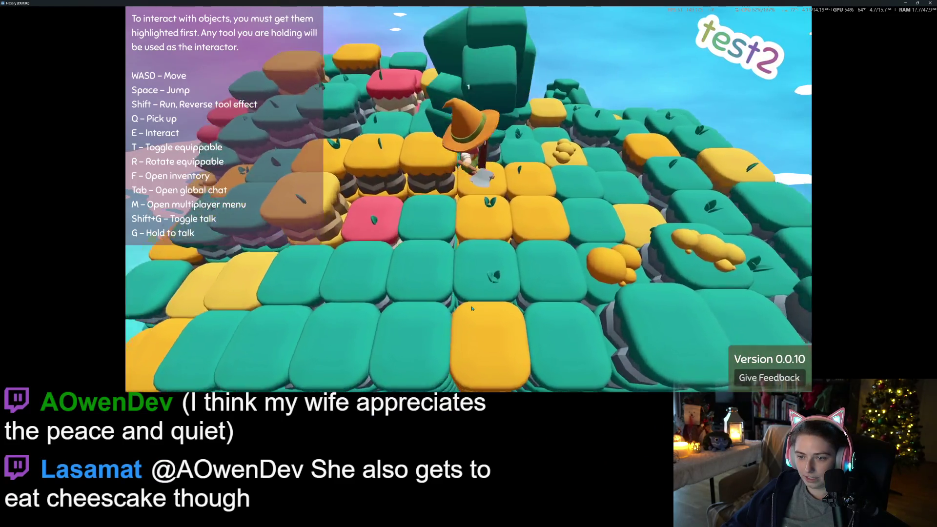
scroll(472, 308, "up", 3)
- Chop down the tree beside the character and open the global chat to see the achievement
key("e")
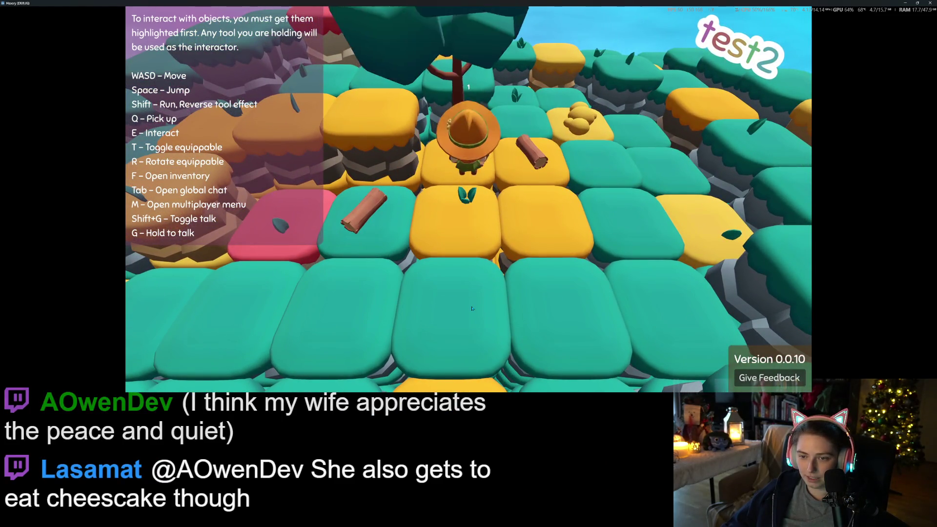
key("s")
key("a")
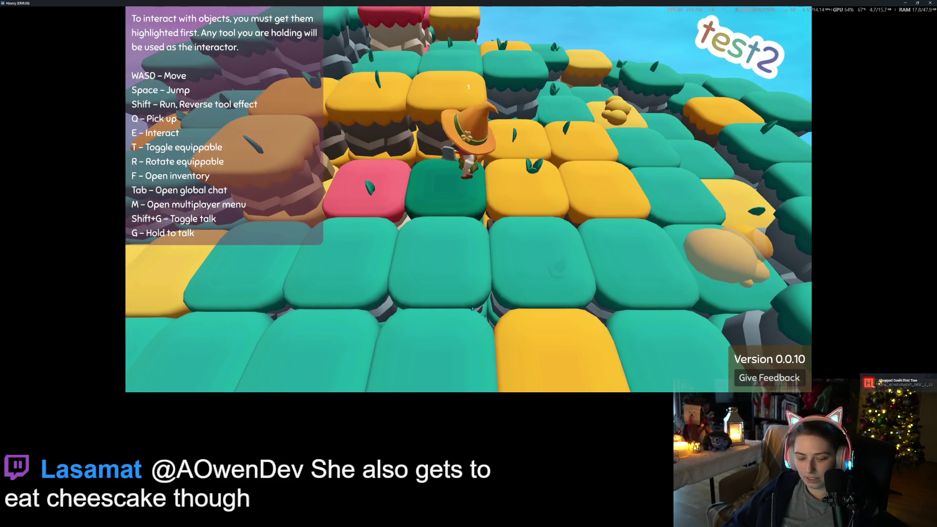
key("Tab")
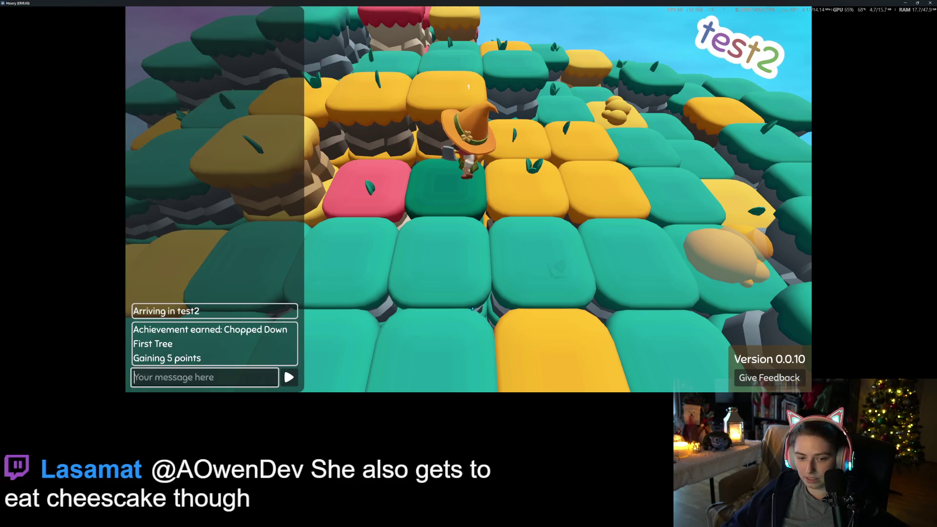
- Walk the character across the island, picking up a log, to an open stretch of tiles
key("Tab")
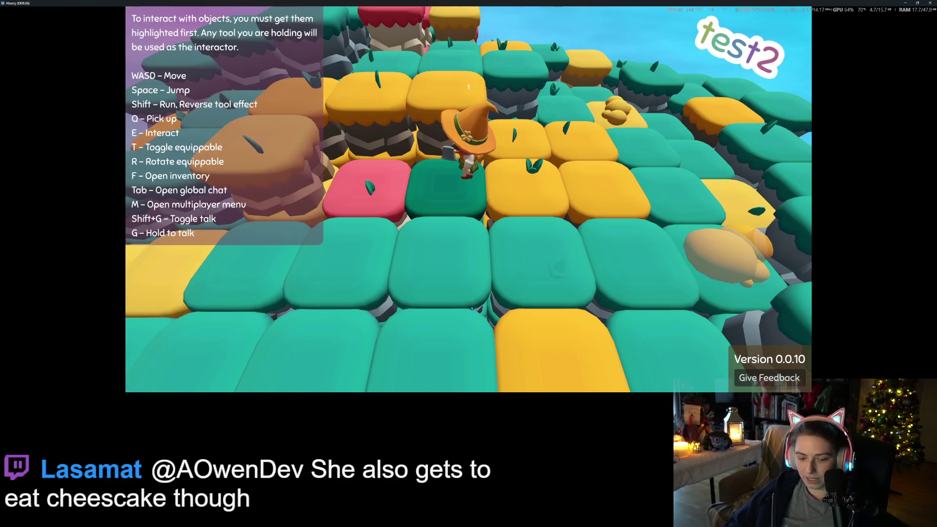
key("w")
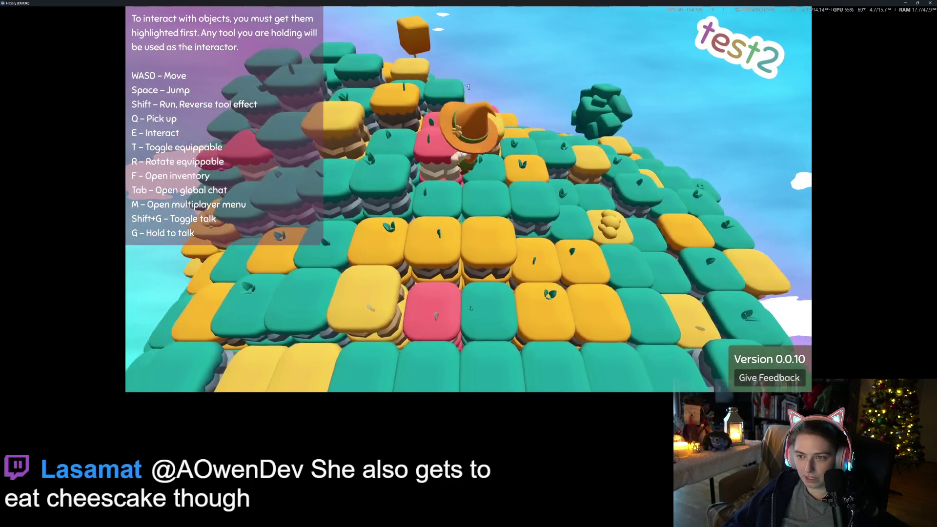
key("w")
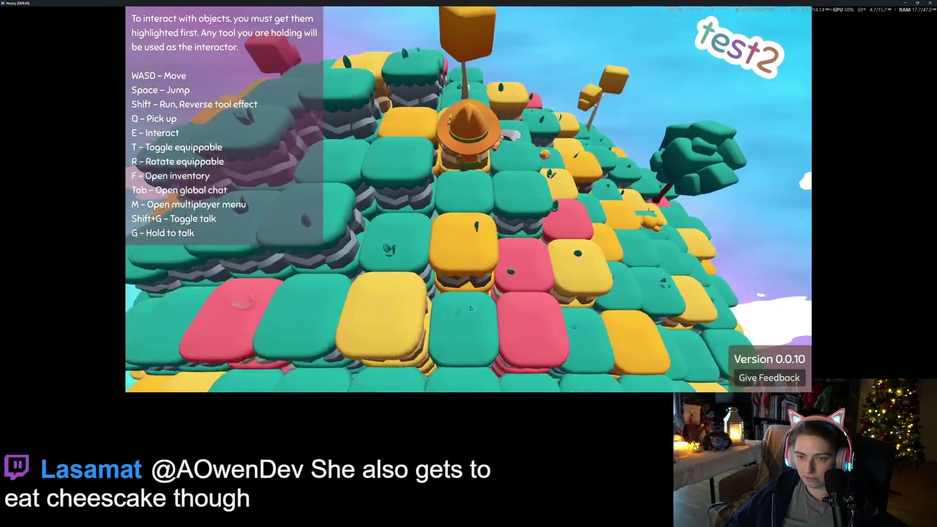
key("w")
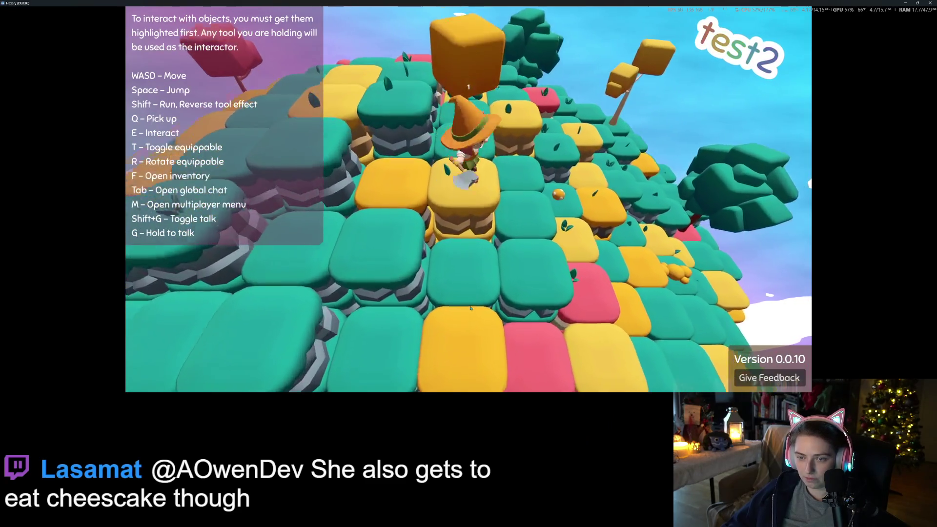
key("w")
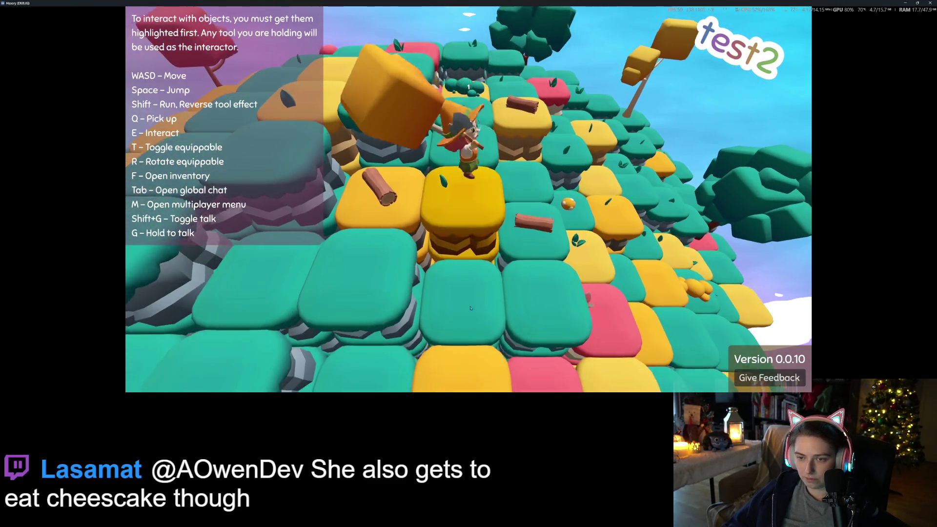
key("w")
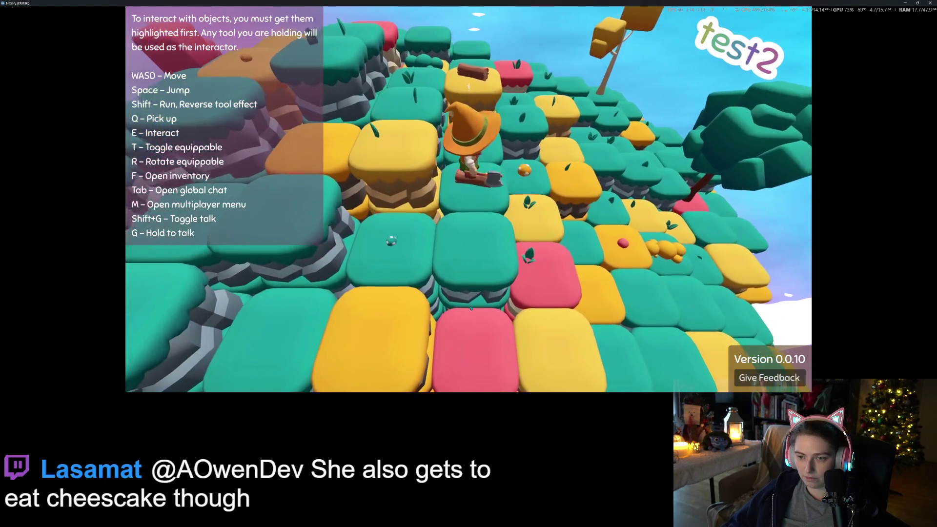
key("w")
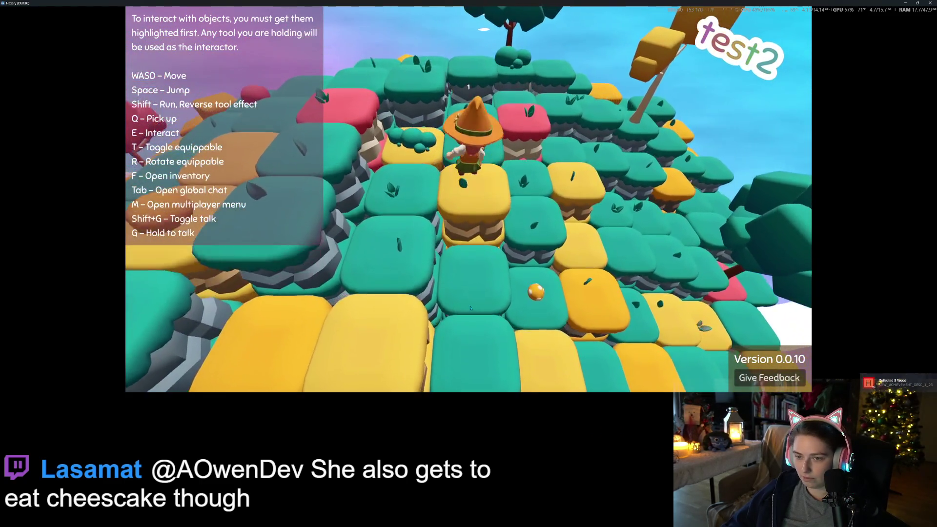
key("w")
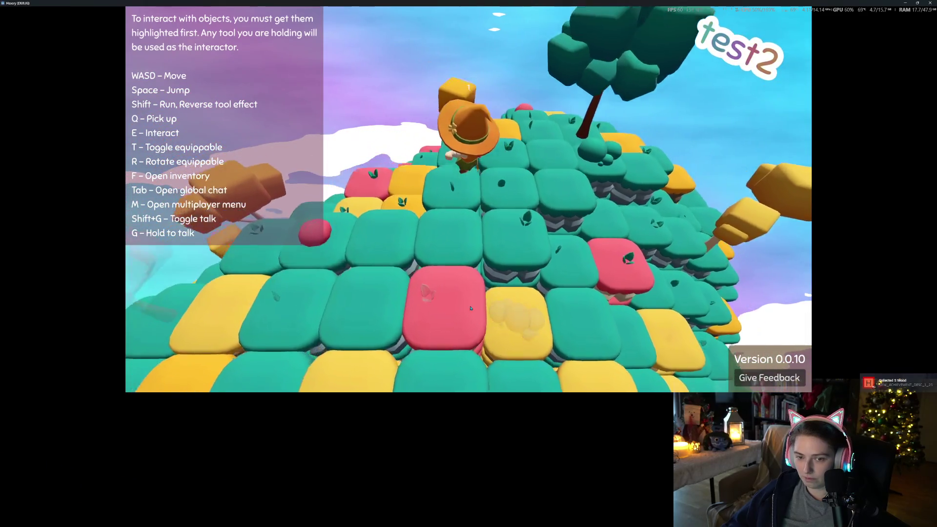
key("w")
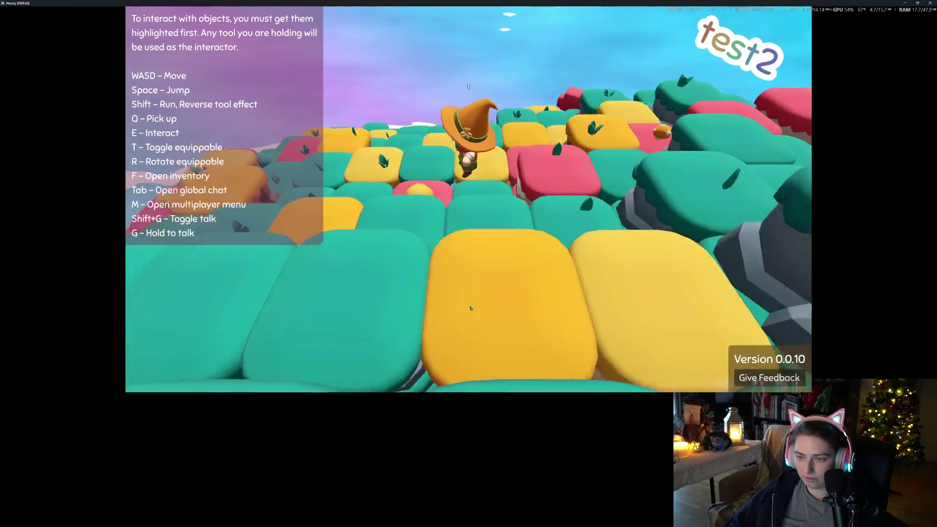
key("w")
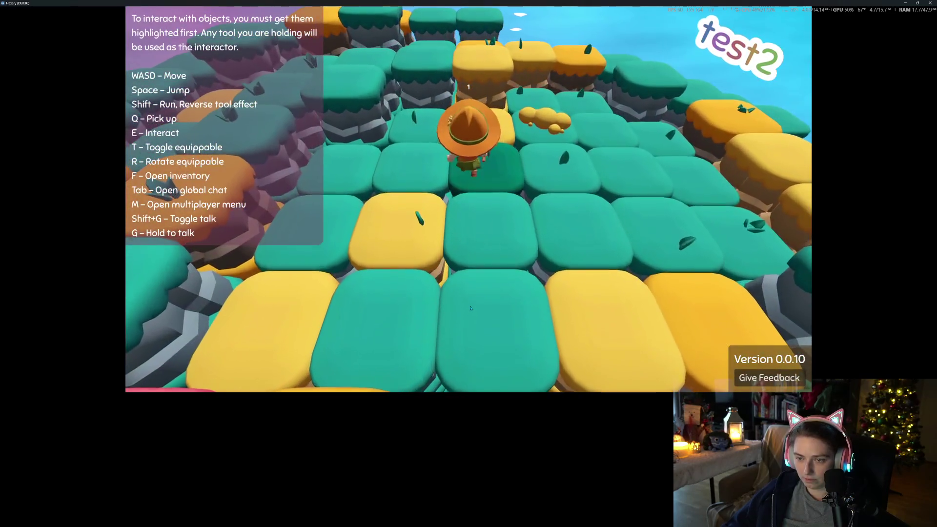
- Place the Crafting Bench, confirm its recipe list is empty, then quit back to the editor
key("f")
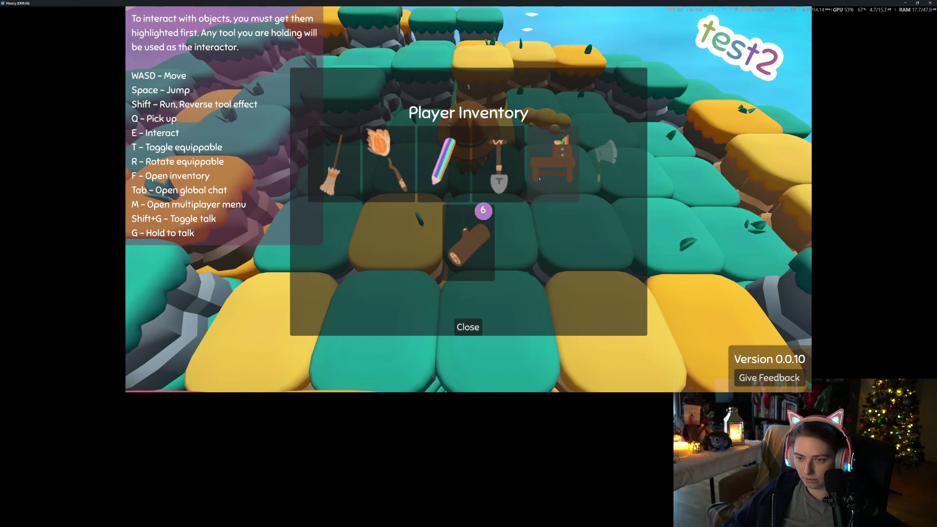
left_click(556, 182)
left_click(478, 324)
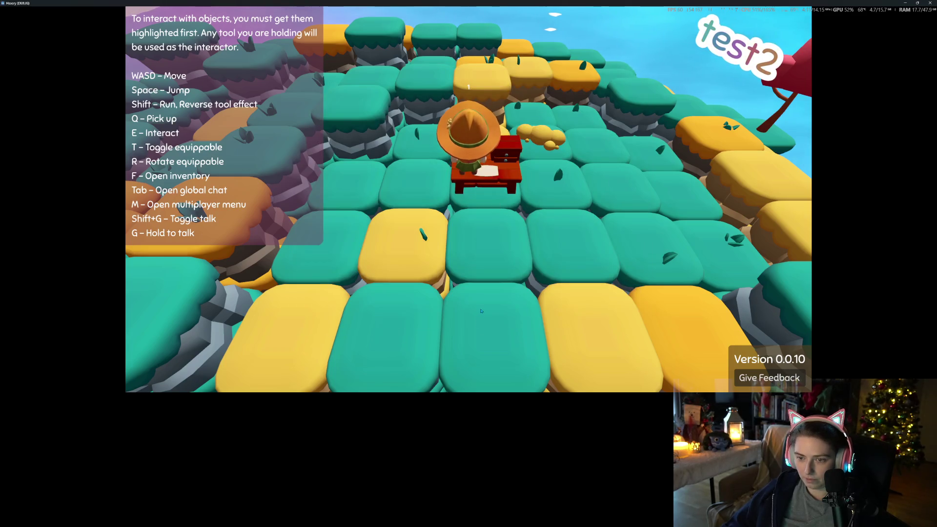
key("e")
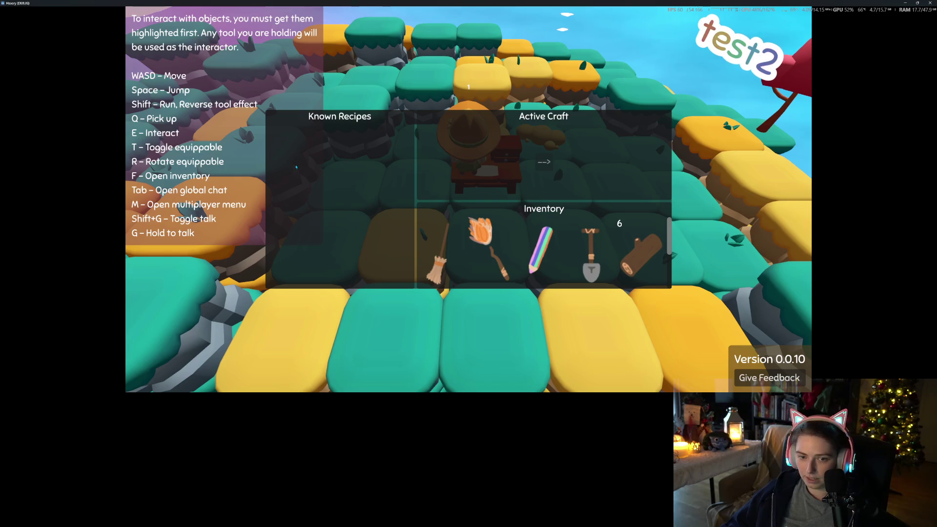
key("Escape")
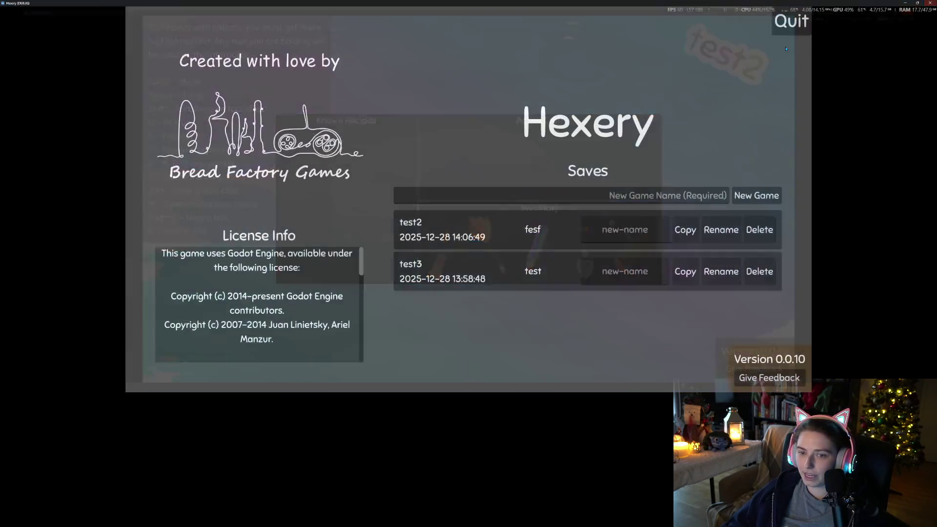
key("alt+F4")
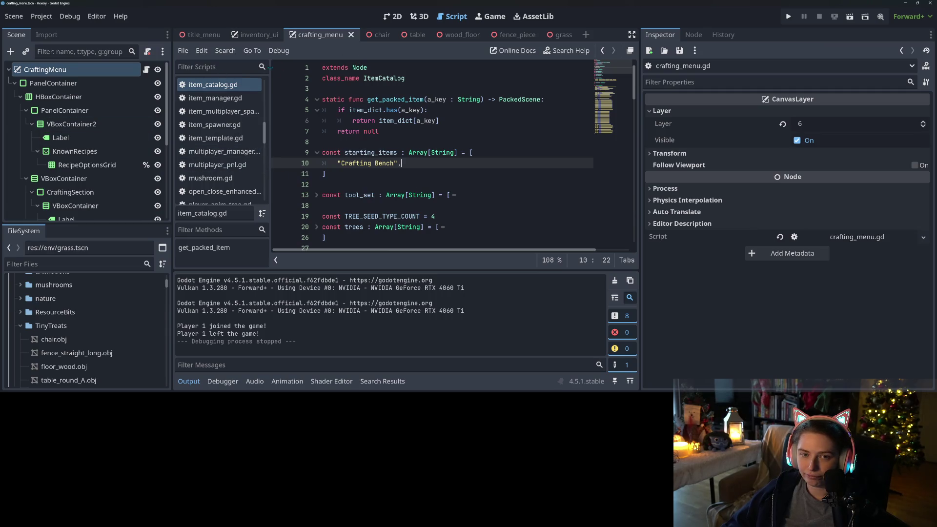
- Open crafting_menu.gd and inspect the debug recipe lines inside load_save_data
scroll(210, 117, "up", 8)
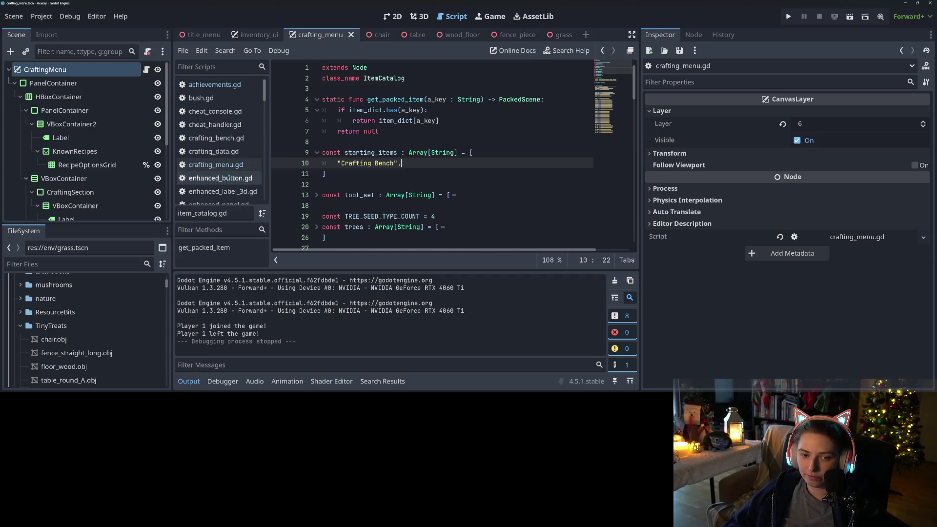
left_click(217, 164)
left_click(188, 381)
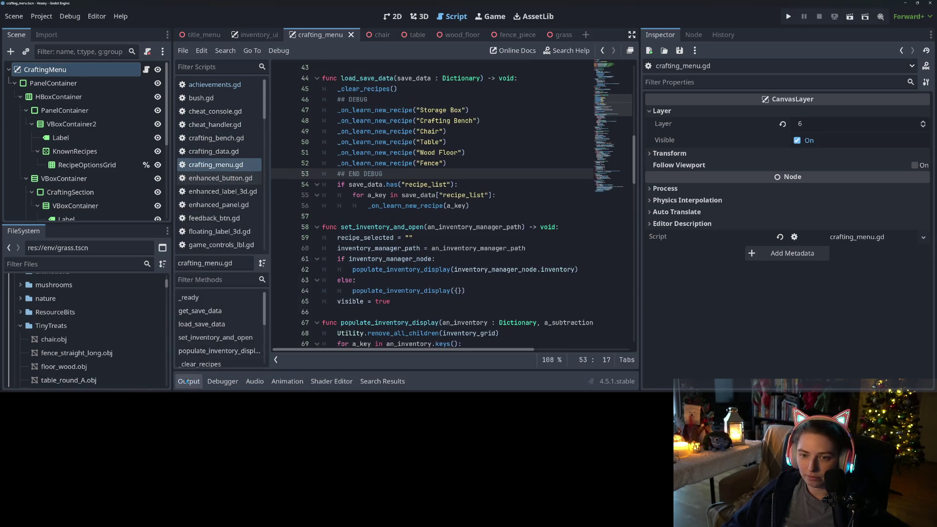
scroll(382, 216, "up", 2)
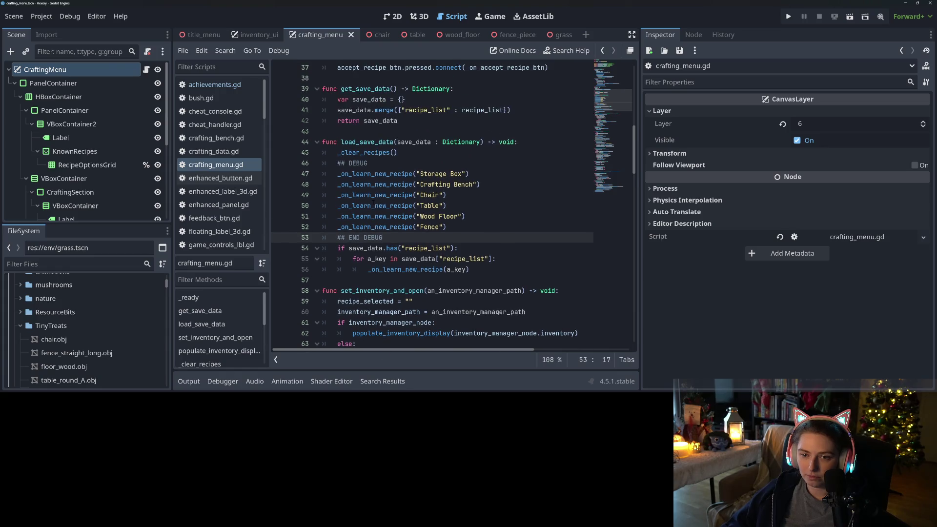
left_click(382, 216)
left_click(431, 206)
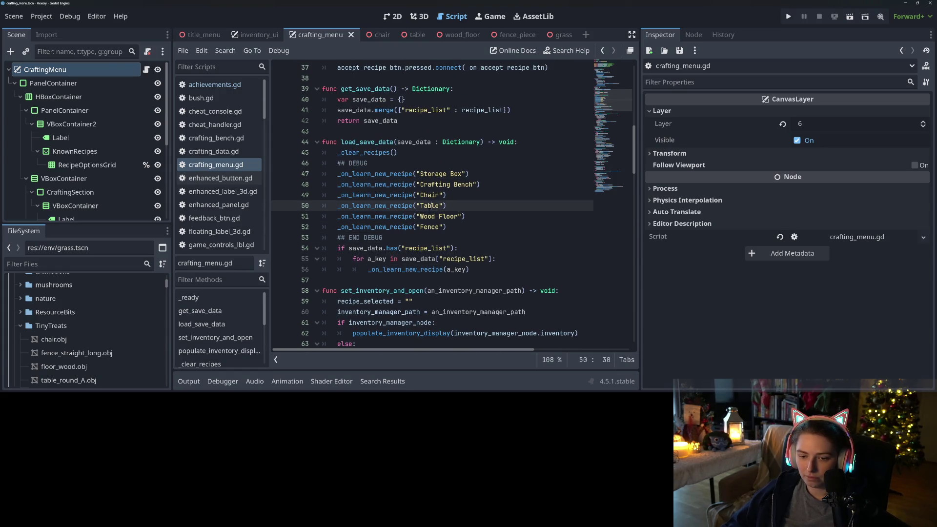
left_click(446, 227)
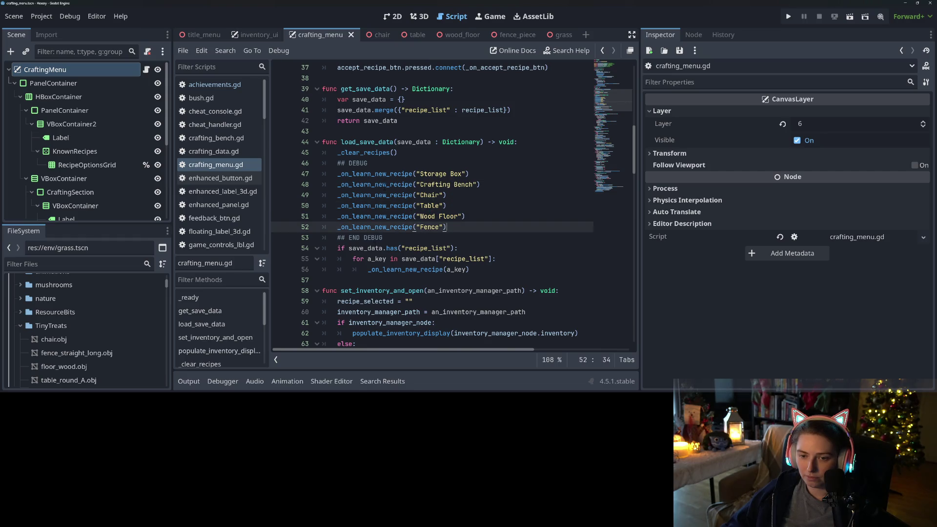
double_click(384, 175)
double_click(379, 142)
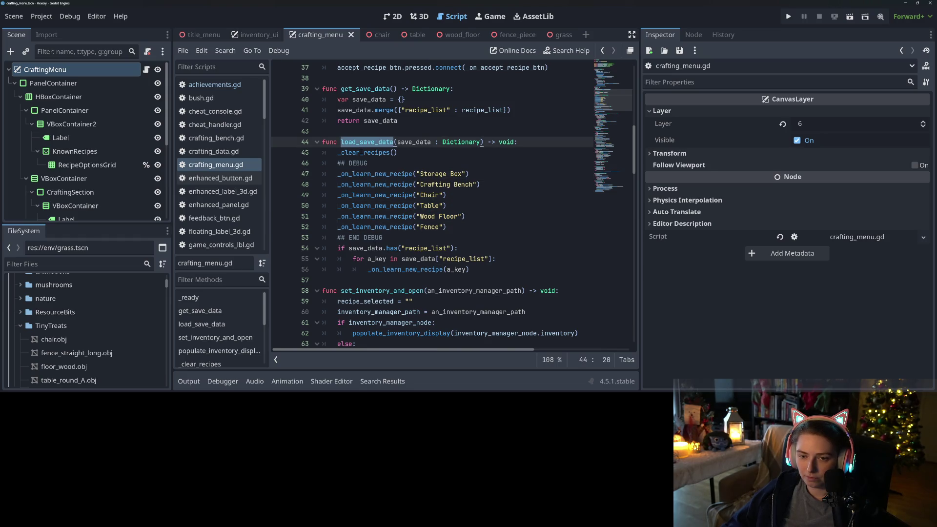
left_click(322, 185)
- Delete the DEBUG recipe block (Storage Box to Fence), save, and select load_save_data
left_click_drag(337, 174, 453, 228)
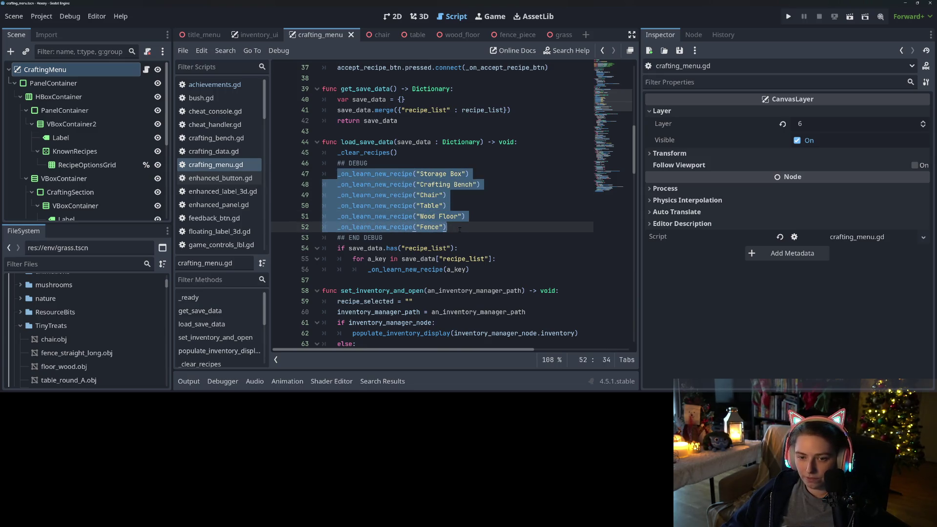
left_click_drag(400, 238, 332, 164)
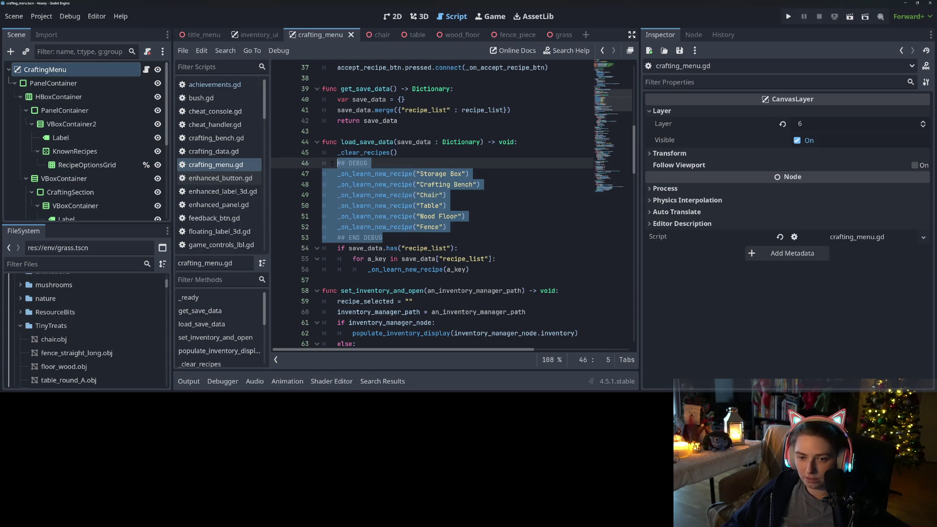
key("BackSpace")
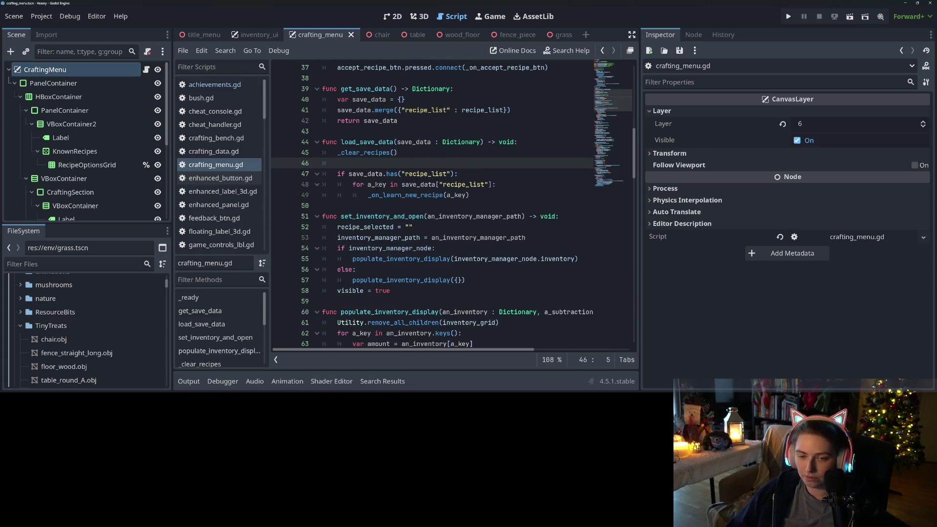
key("BackSpace")
key("BackSpace")
key("ctrl+s")
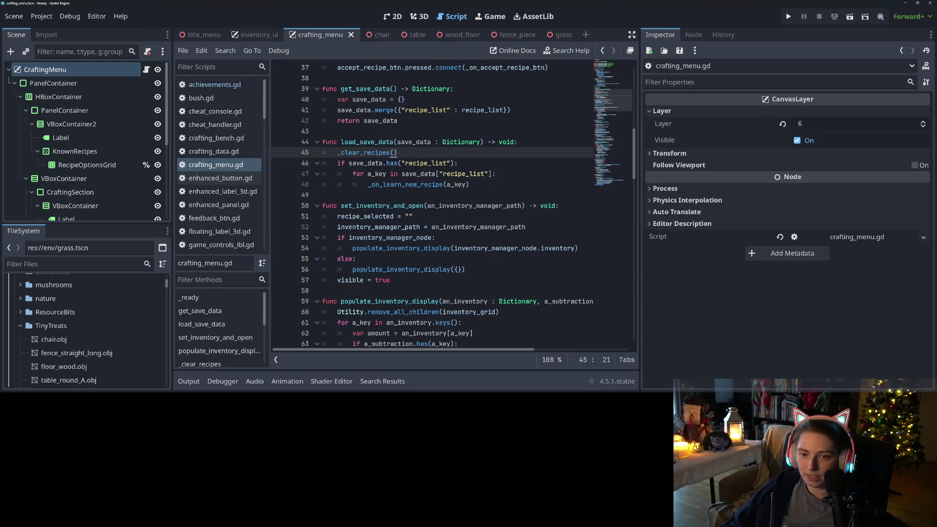
double_click(374, 142)
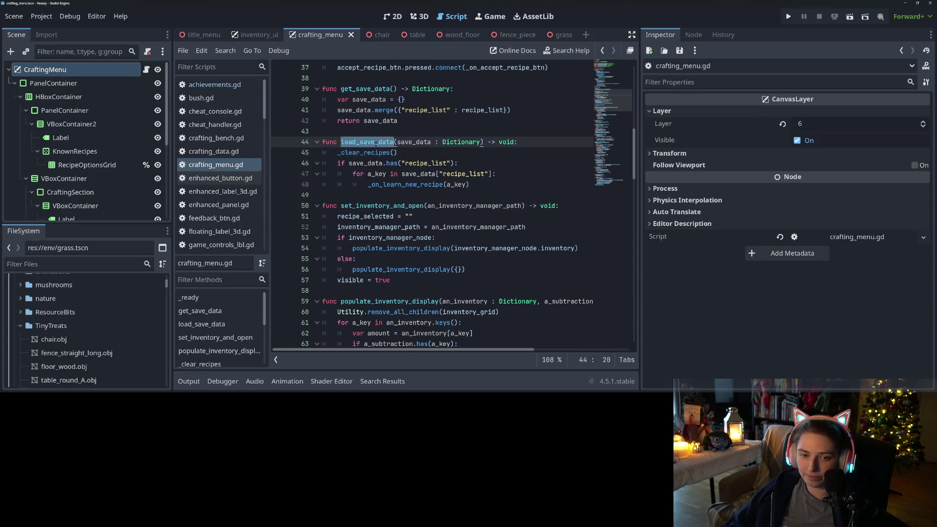
- Add an else: branch in world.gd calling CraftingMenu.load_save_data({}), save, and run the project
key("alt+Left")
key("alt+Left")
key("alt+Left")
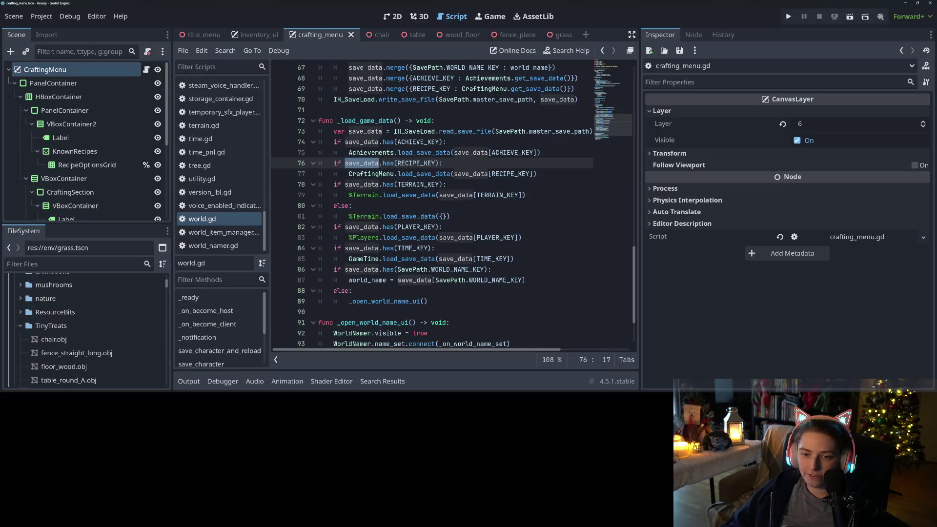
double_click(387, 163)
double_click(380, 174)
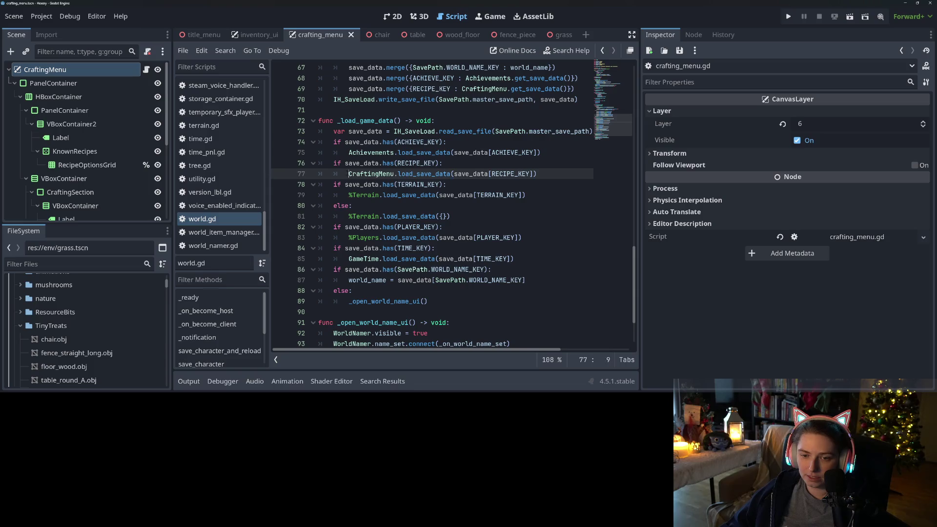
left_click(563, 176)
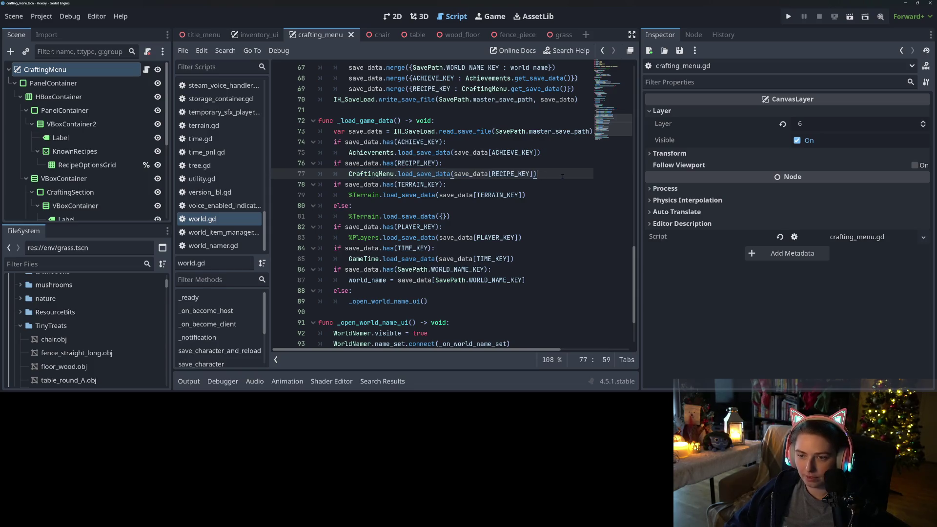
key("Return")
type("else:")
key("Return")
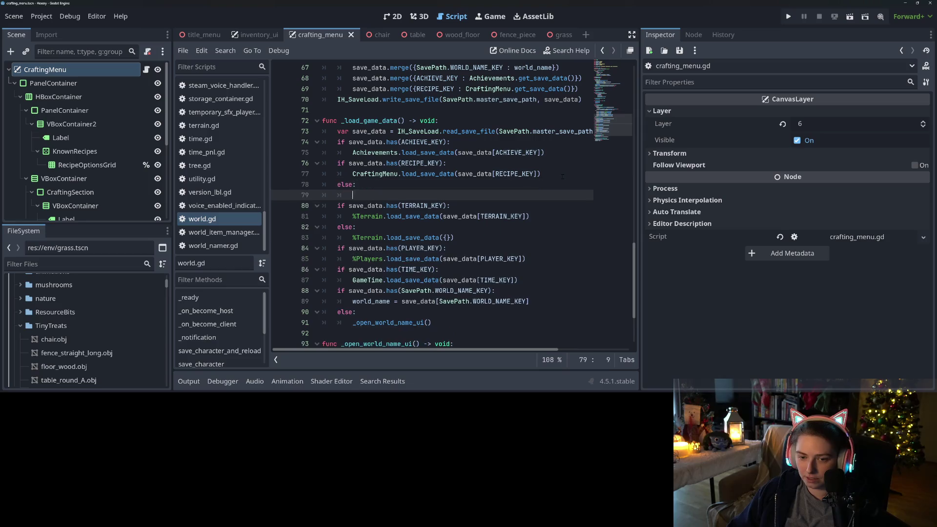
type("CraftingMenu.load_save_data(save_data[RECIPE_KEY])")
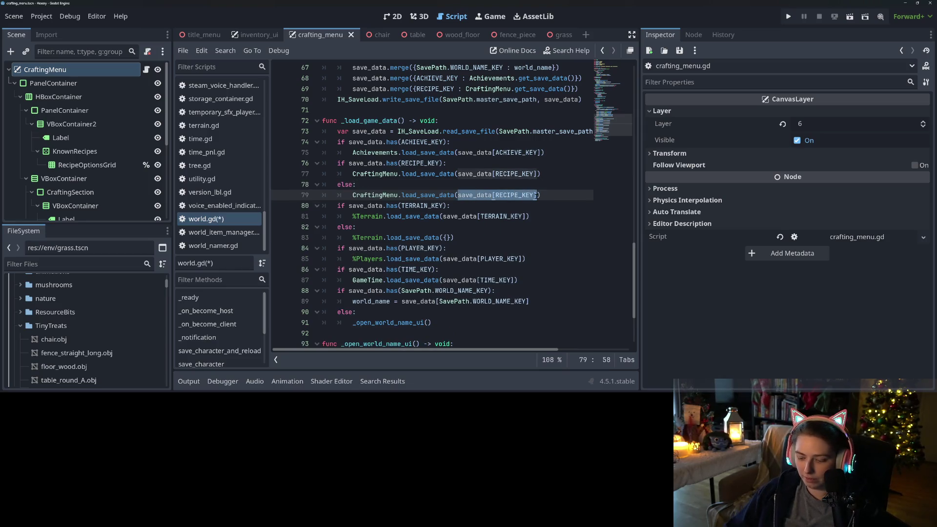
key("BackSpace")
key("ctrl+s")
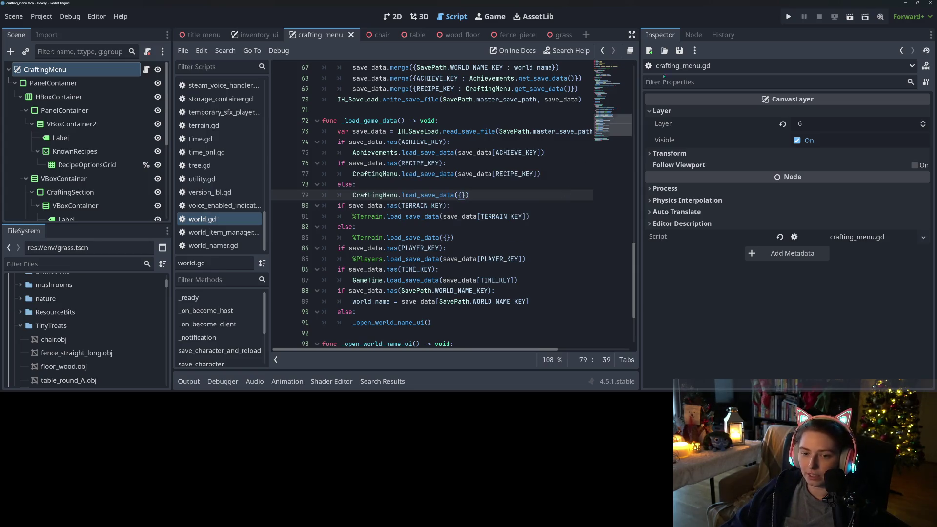
key("F5")
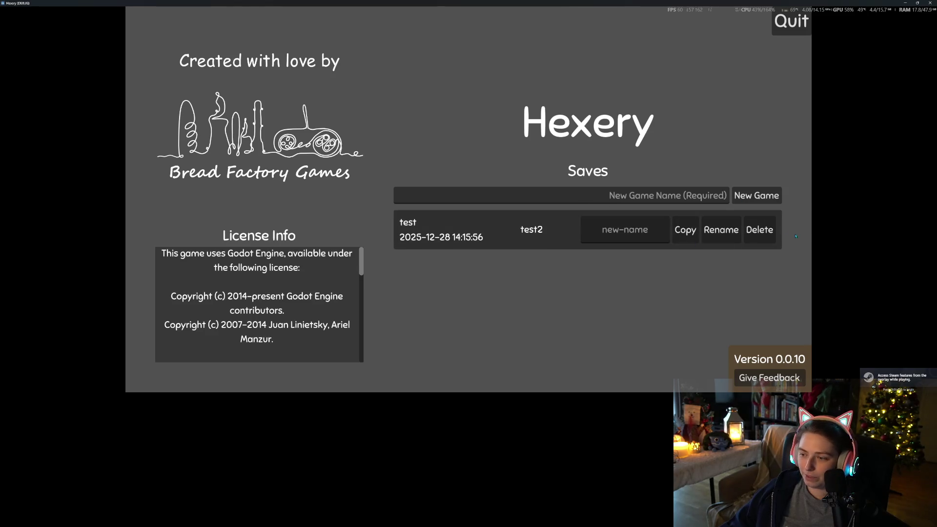
- Delete the old test save, create a new game, and confirm the world name 01010001
left_click(759, 230)
type("test")
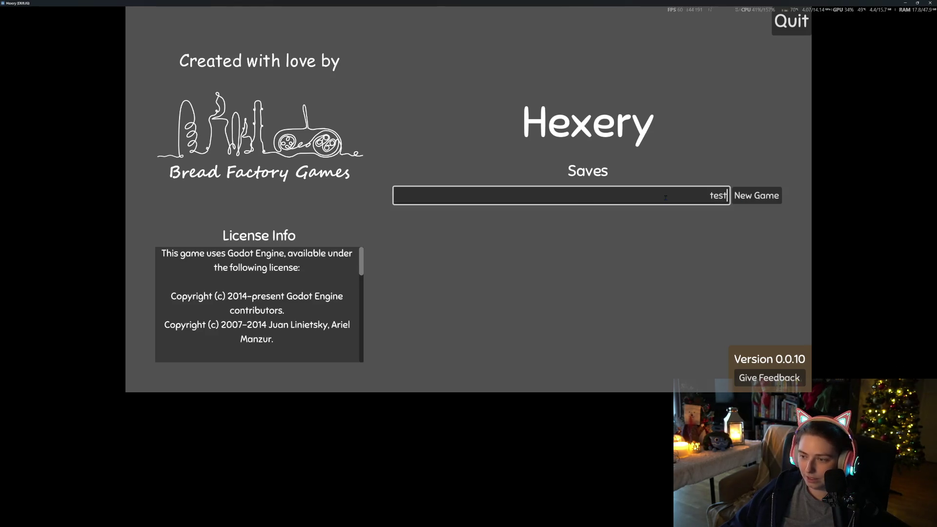
key("Return")
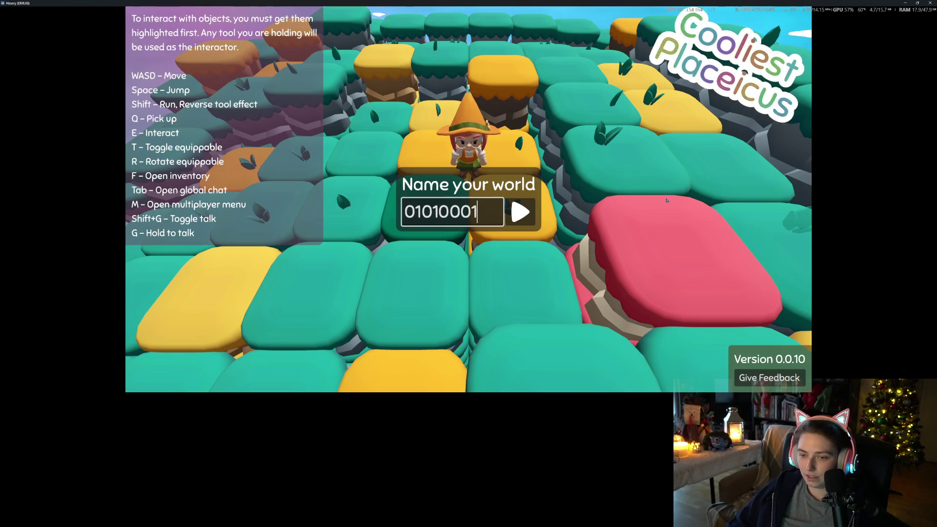
key("Return")
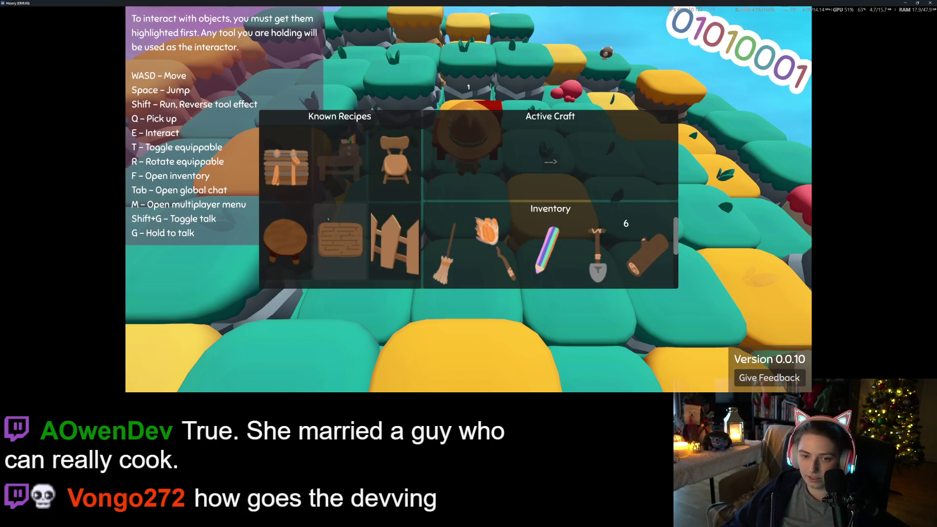
- Craft a crate from four logs at the bench and place it beside the character
left_click(301, 169)
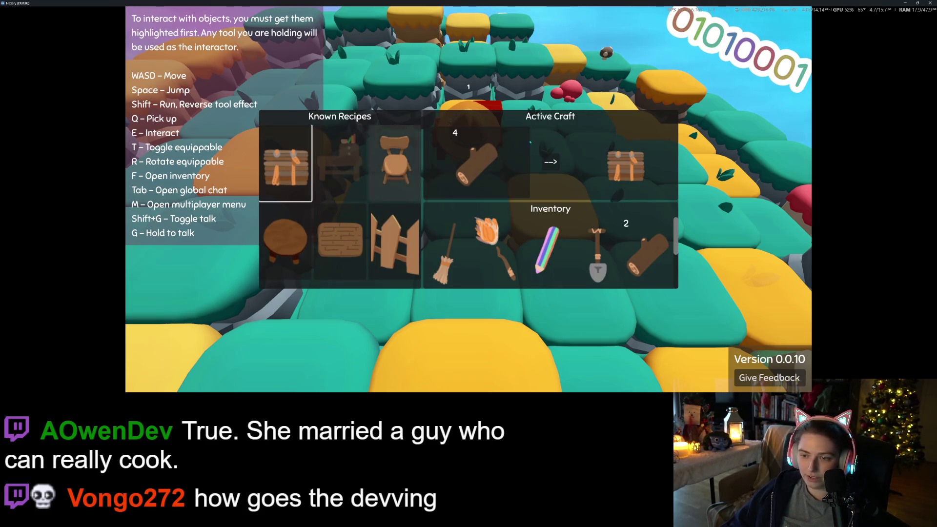
left_click(552, 164)
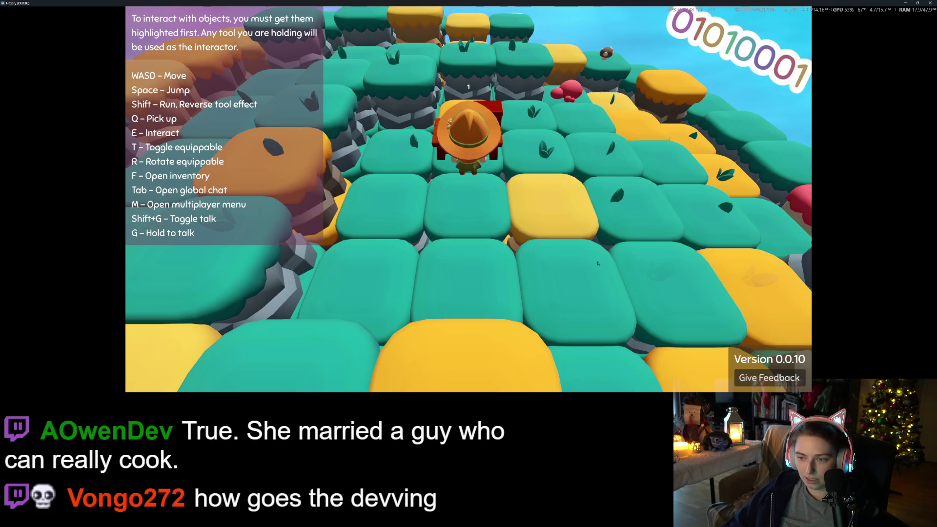
key("d")
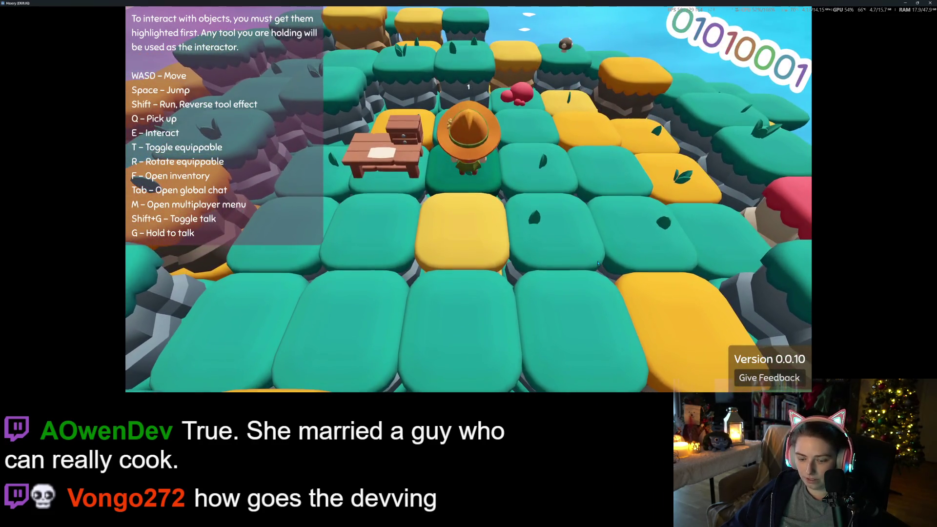
key("f")
left_click(492, 236)
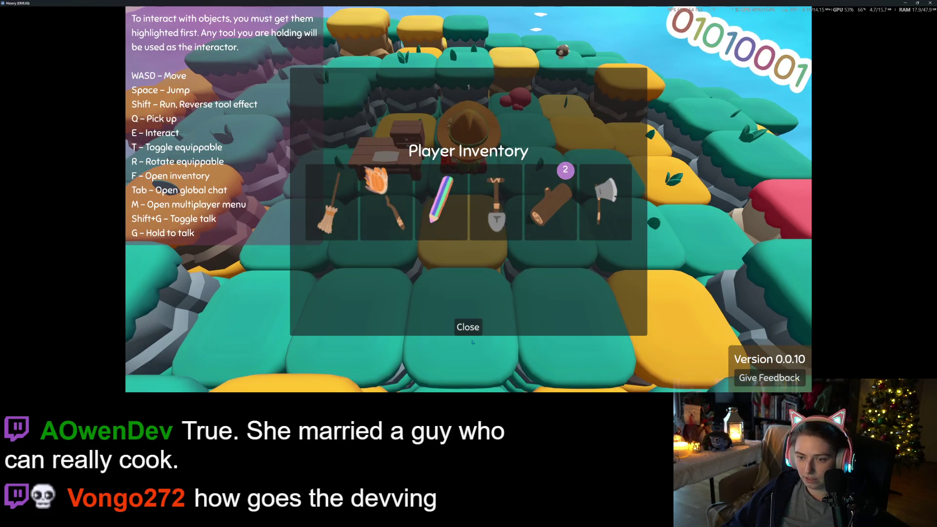
left_click(473, 328)
key("s")
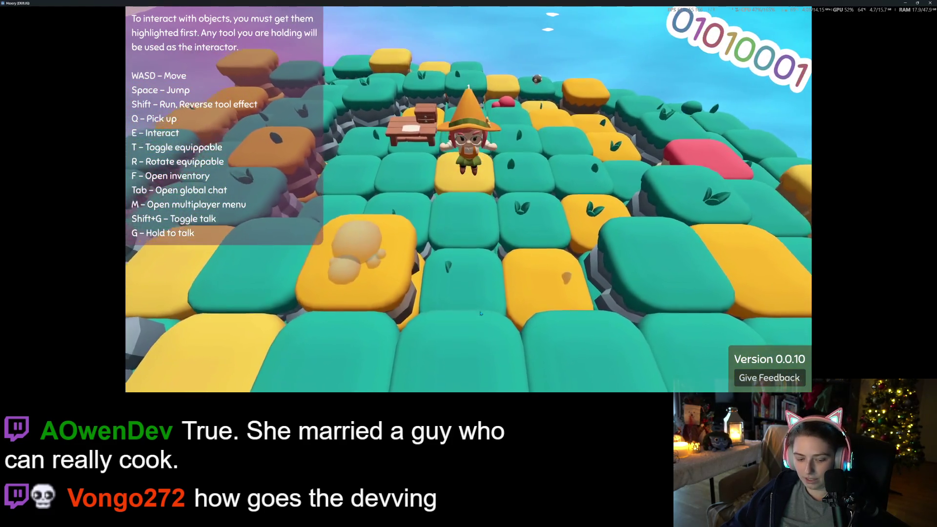
key("Tab")
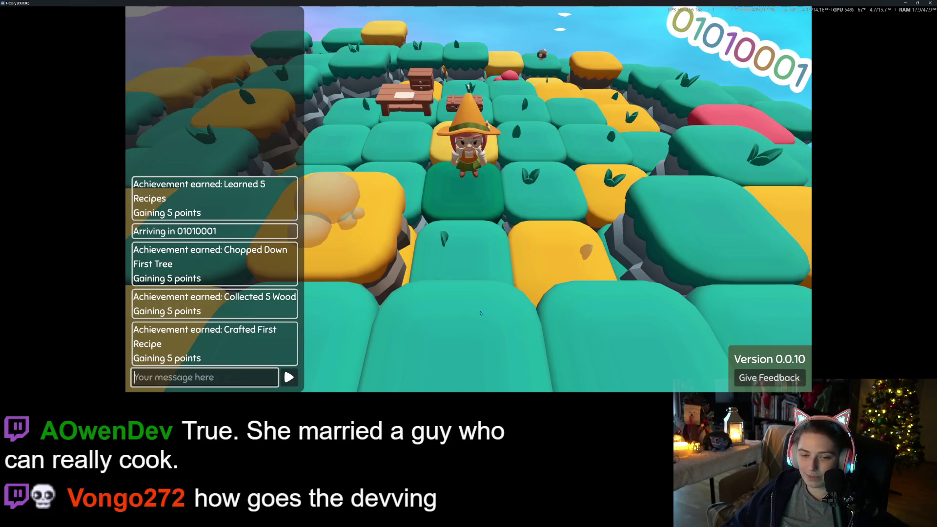
- Walk around the table and crate, orbiting the camera and toggling the global chat
key("Tab")
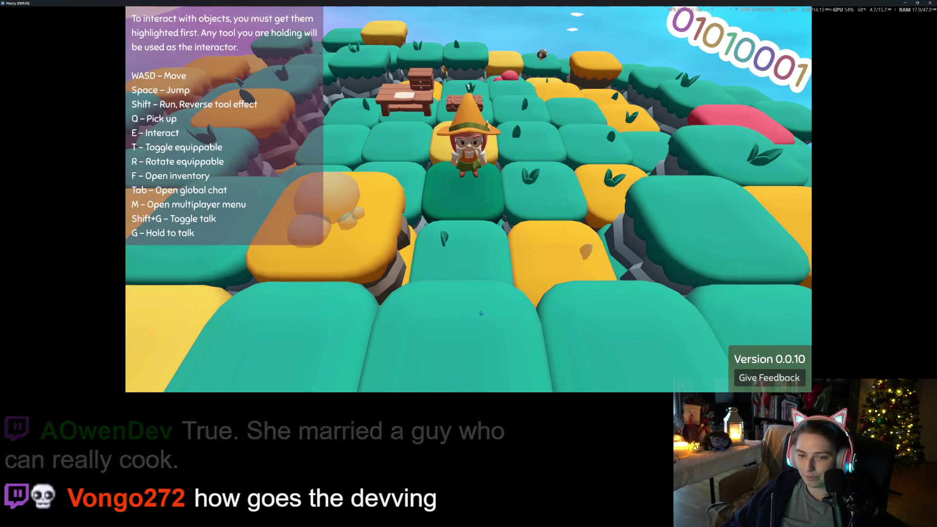
key("w")
key("s")
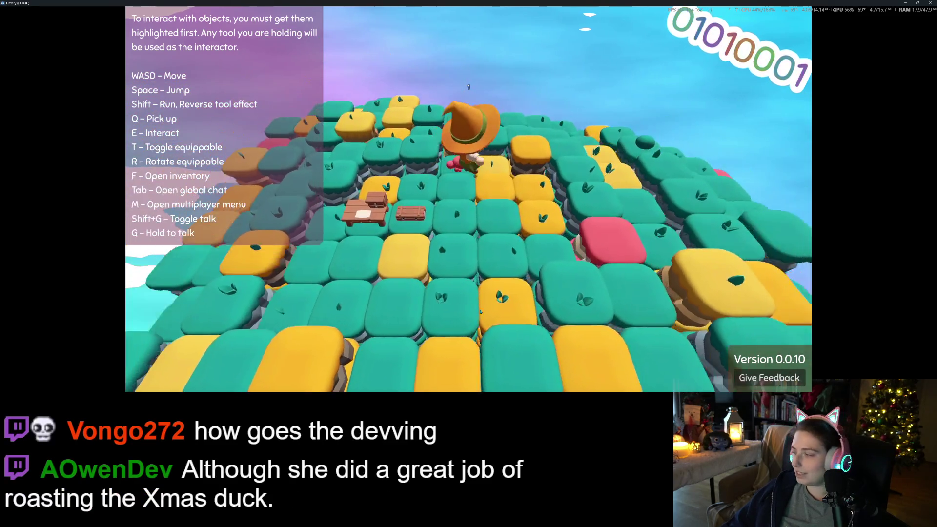
key("w")
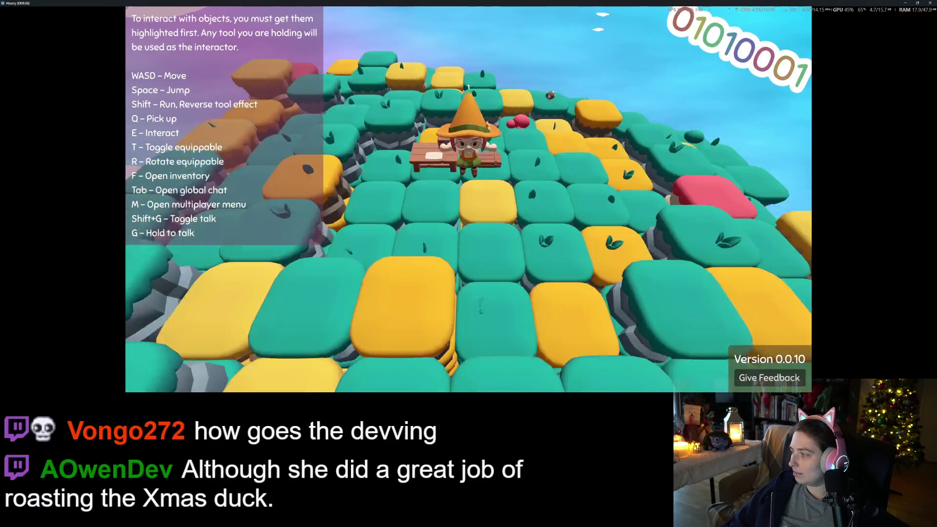
key("s")
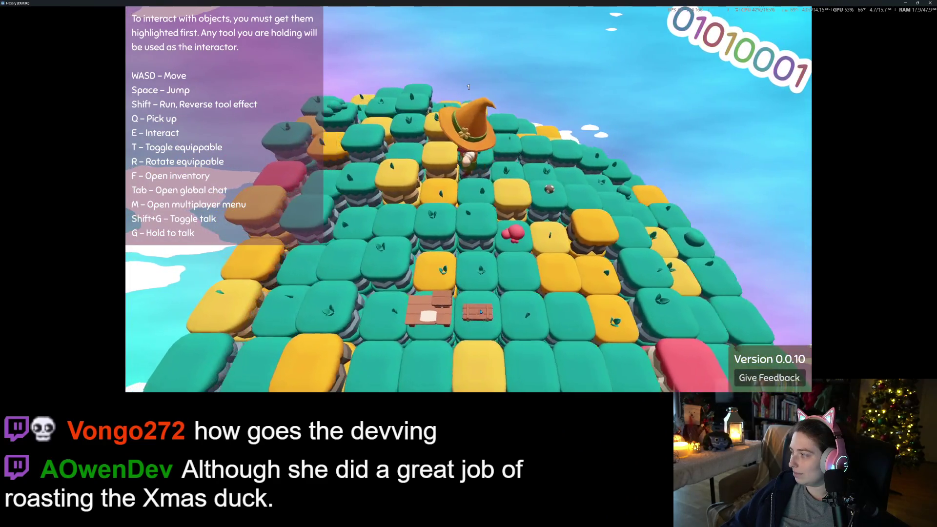
key("w")
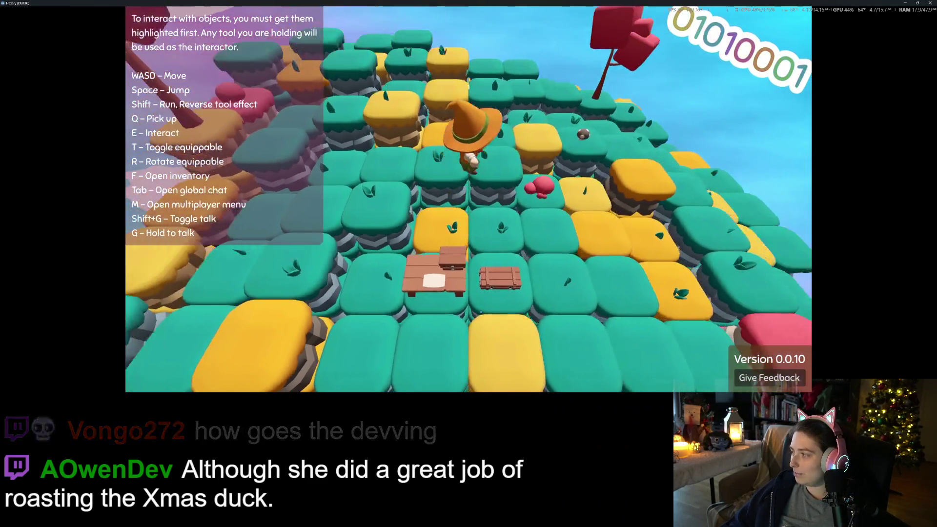
key("d")
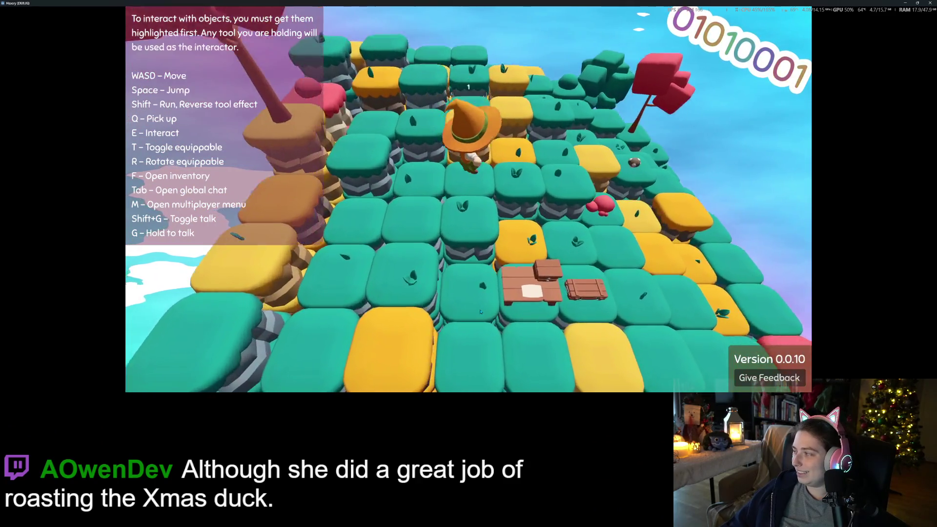
scroll(481, 312, "up", 3)
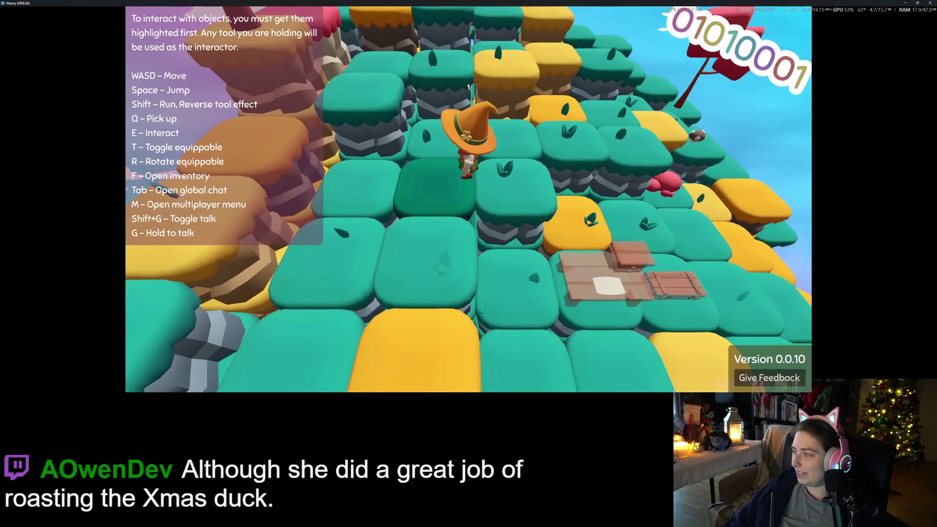
scroll(480, 311, "down", 5)
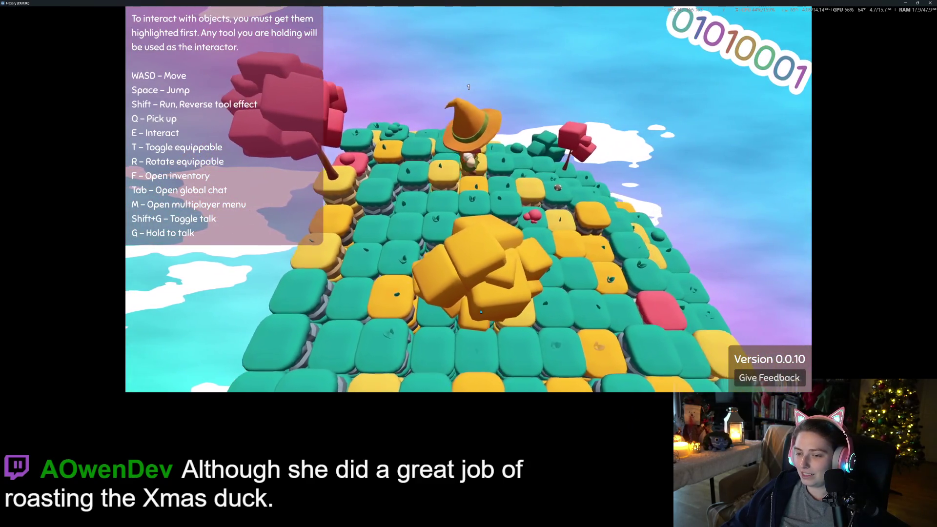
scroll(480, 311, "up", 5)
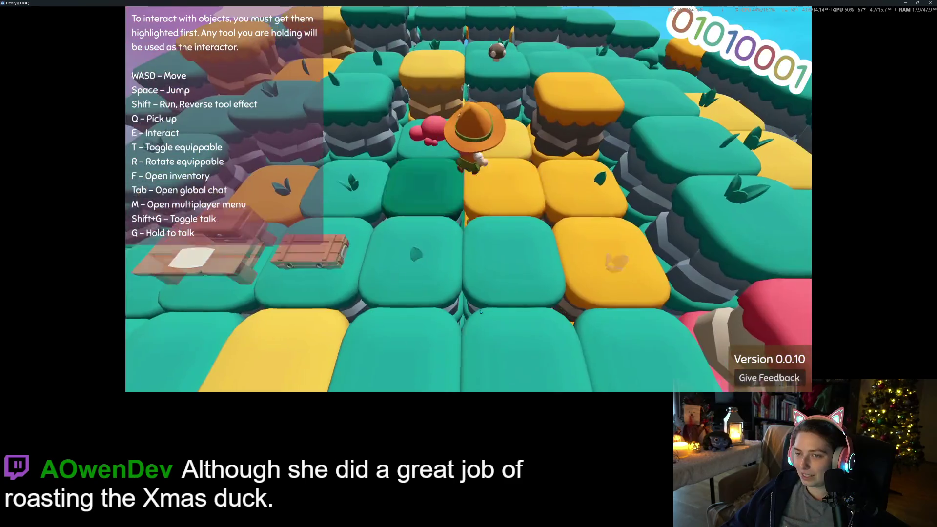
key("w")
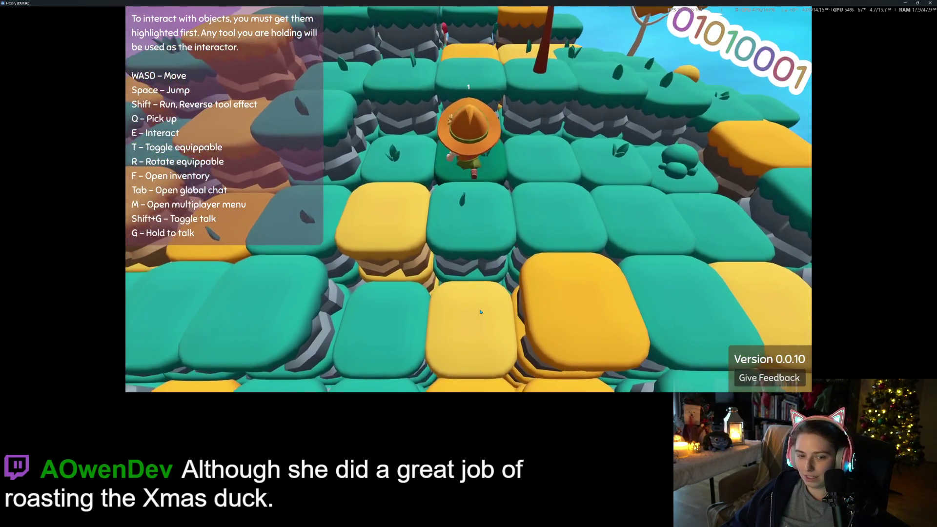
key("Tab")
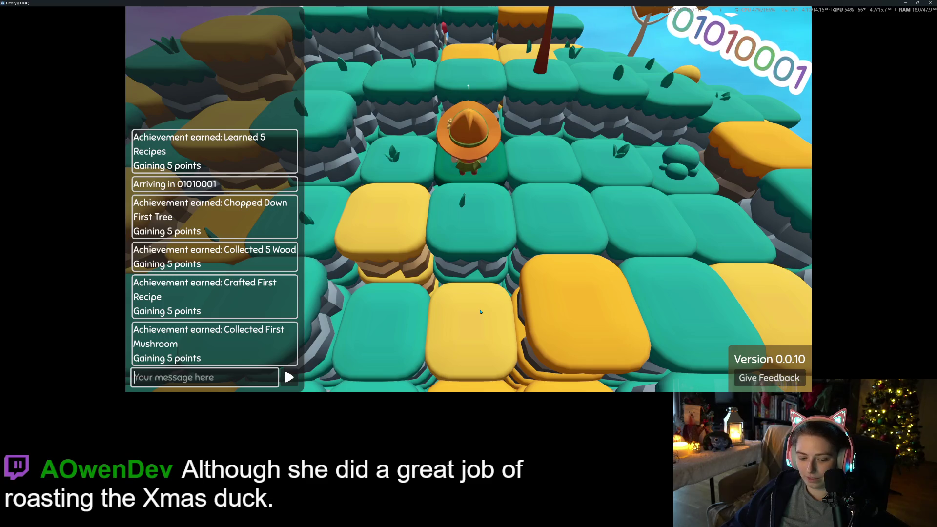
scroll(481, 312, "down", 5)
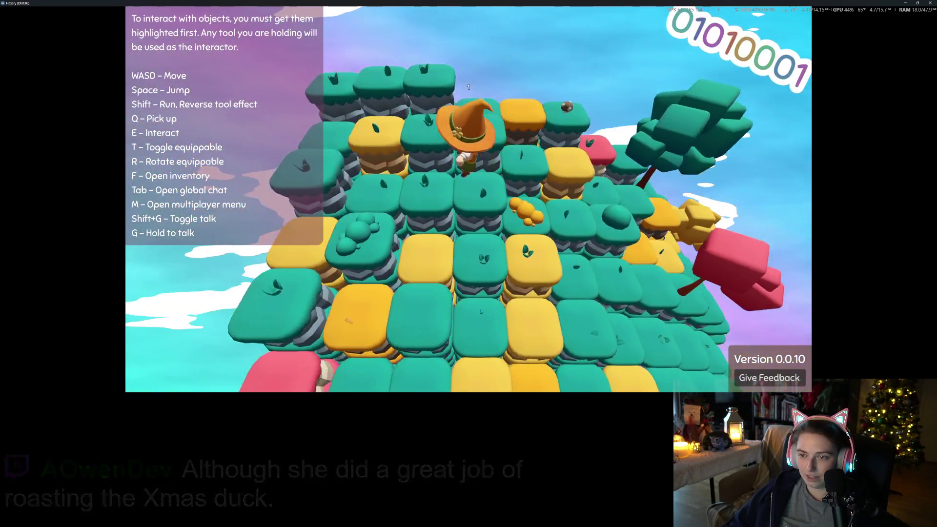
- Walk across the island past the red ball and red blocks onto an orange tile
key("w")
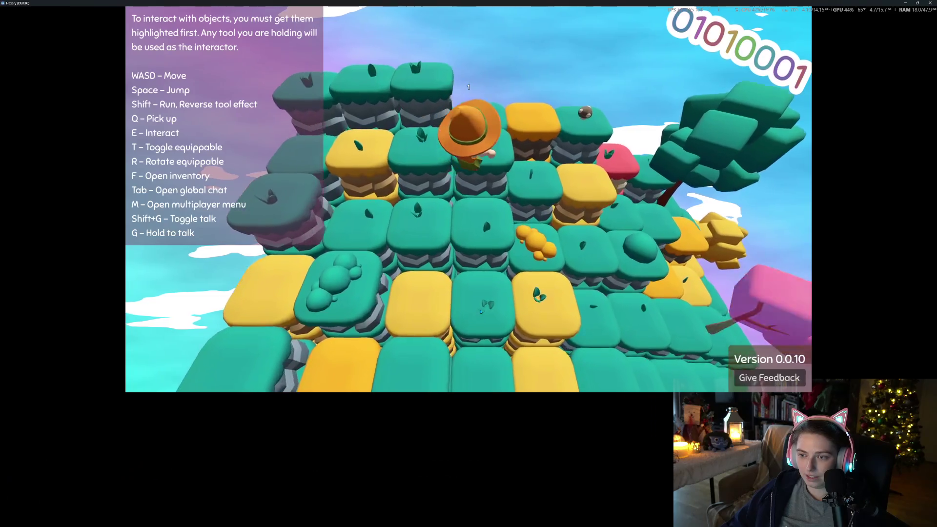
key("s")
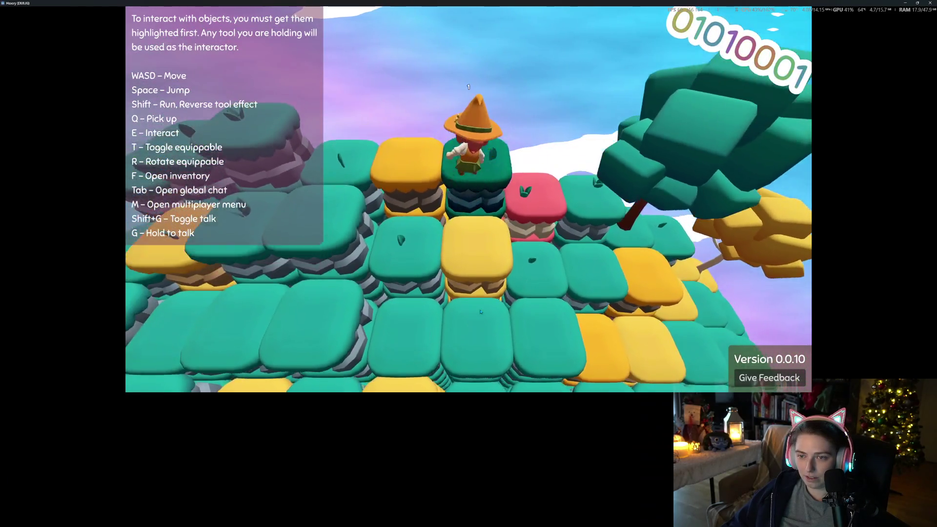
key("w")
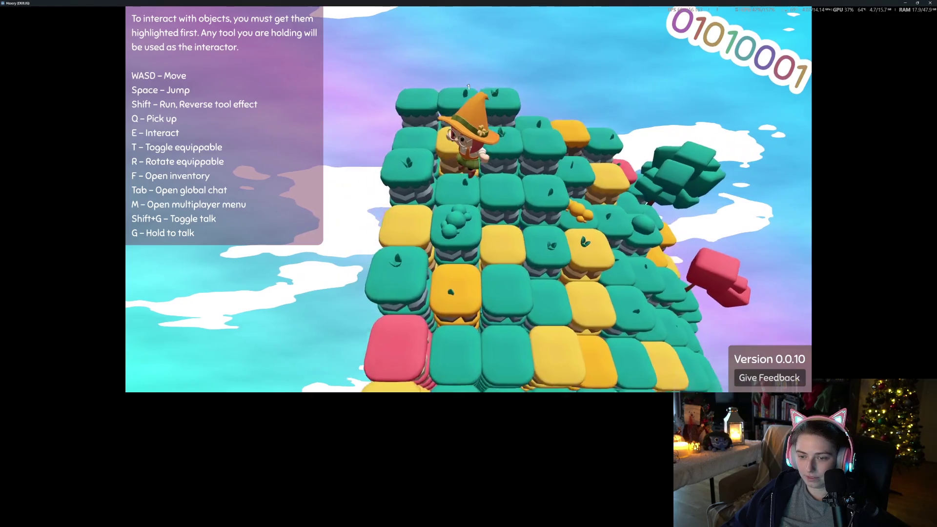
key("w")
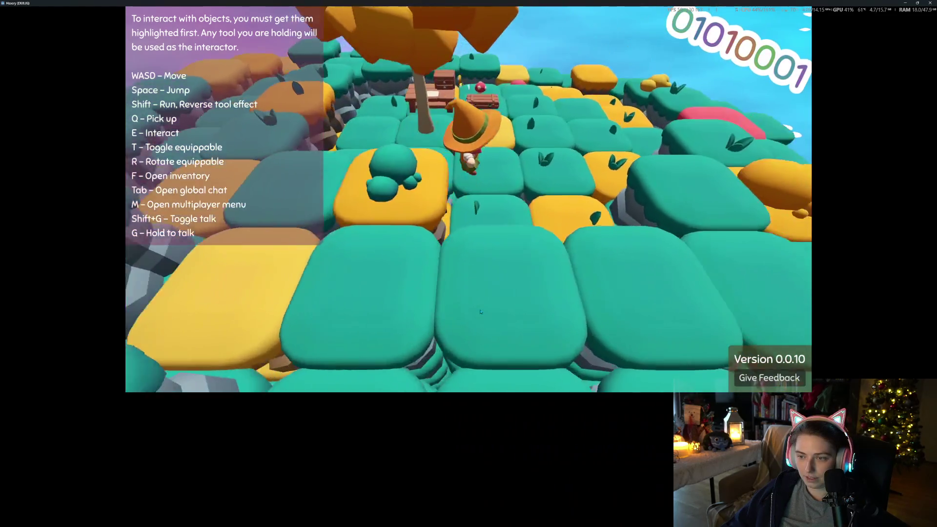
key("w")
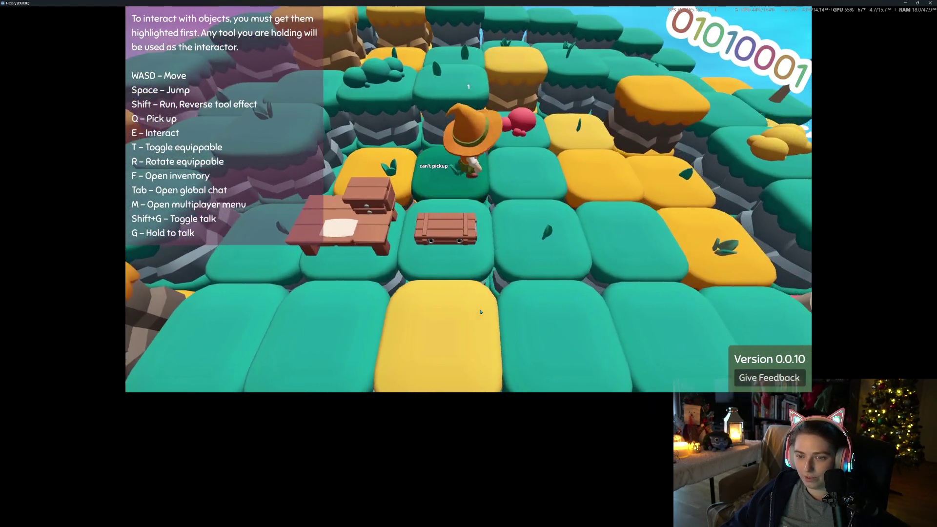
key("w")
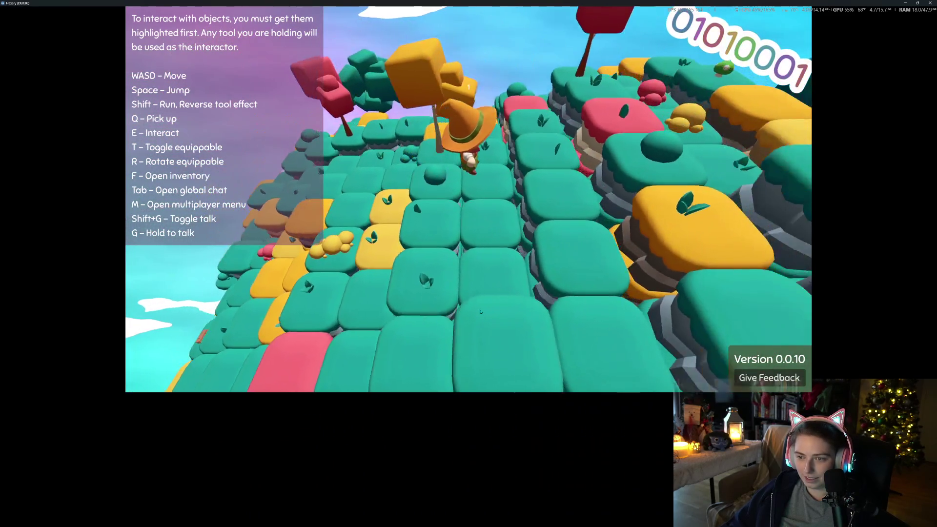
key("w")
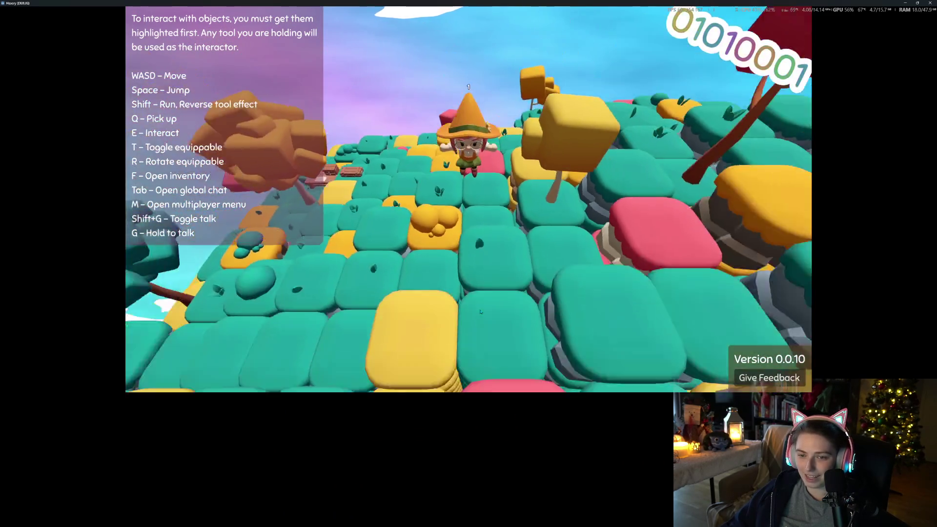
scroll(480, 312, "down", 5)
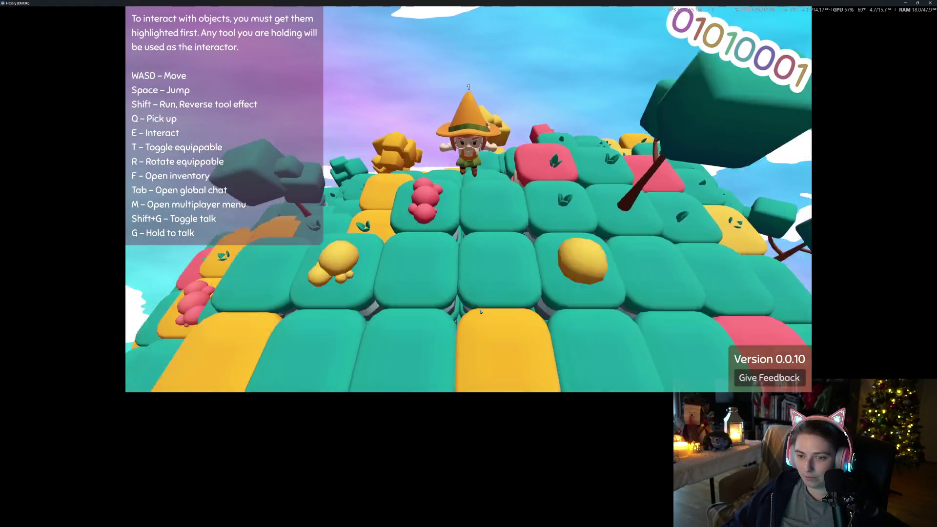
key("s")
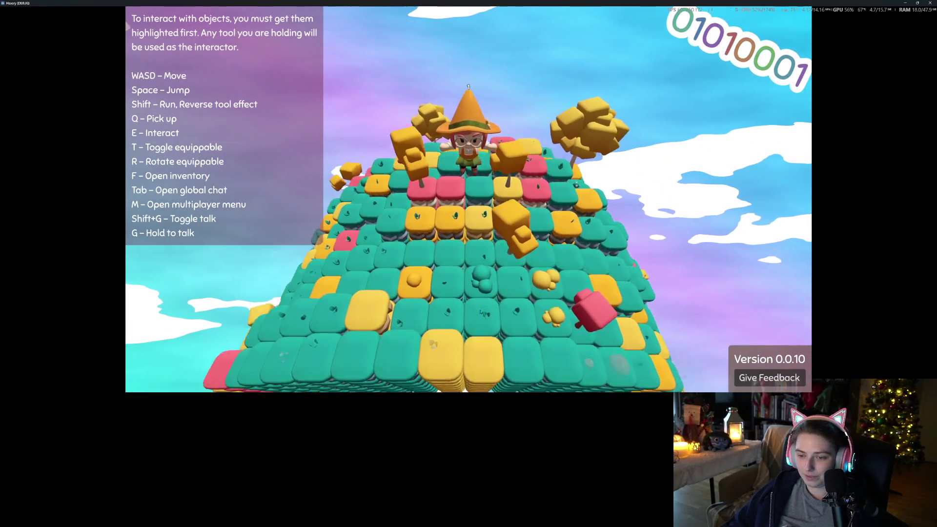
key("w")
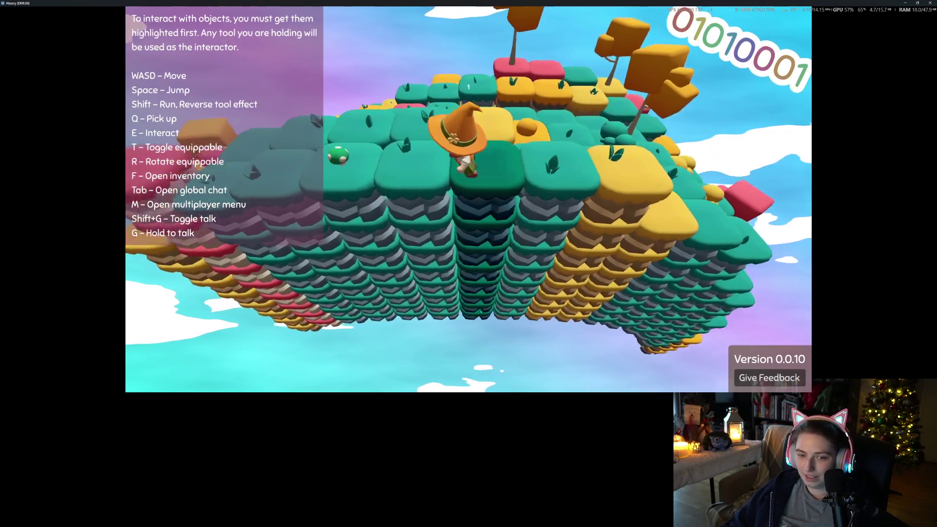
key("s")
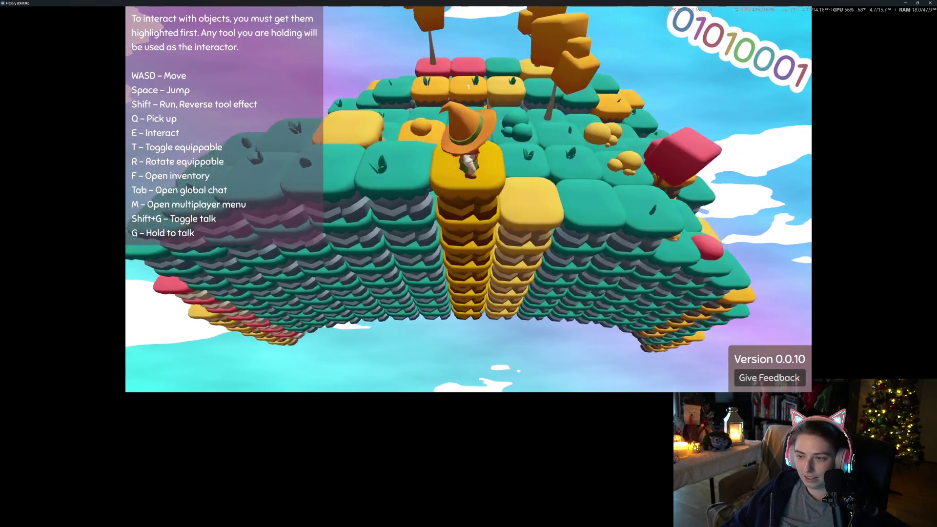
key("w")
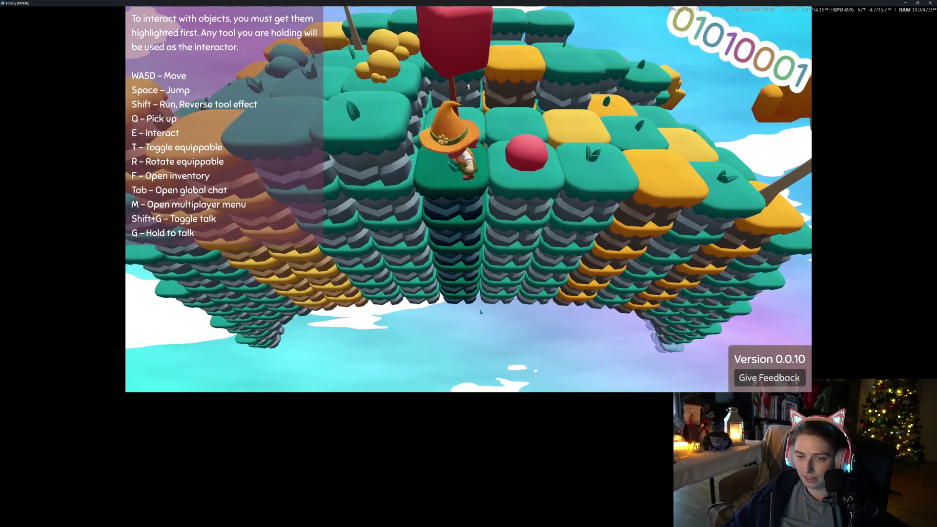
key("w")
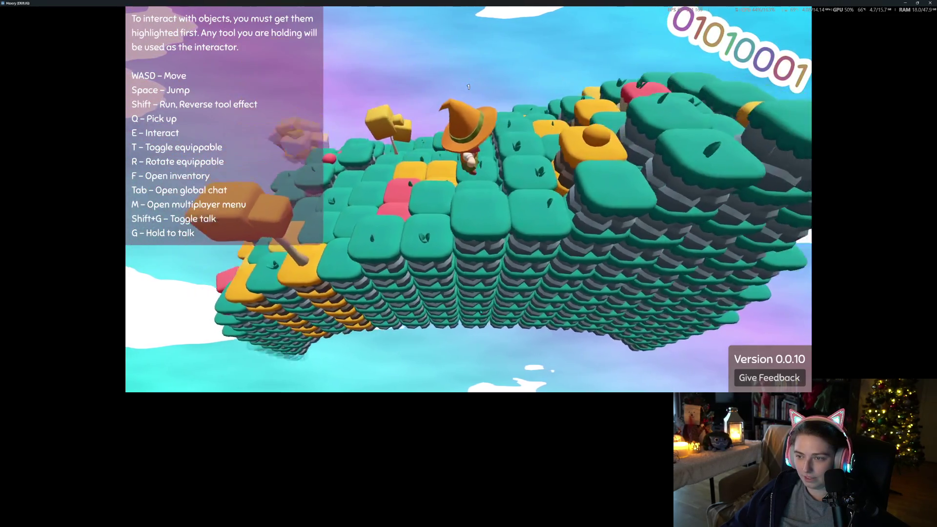
key("w")
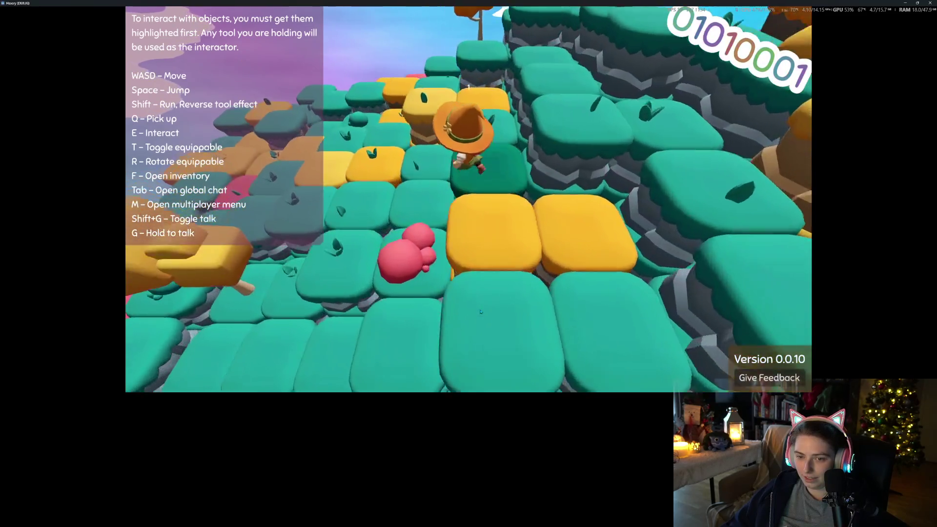
key("w")
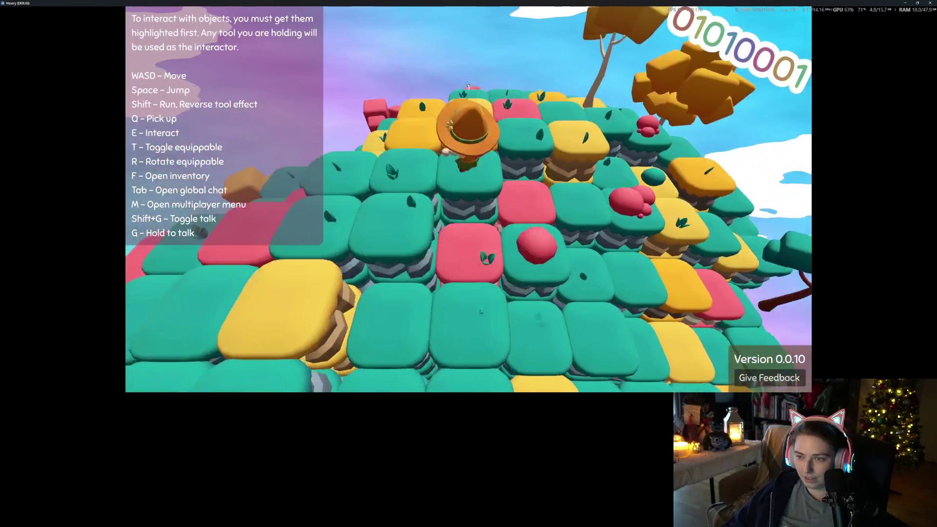
- Walk back up the tile hill and stop beside the red storage chest
key("s")
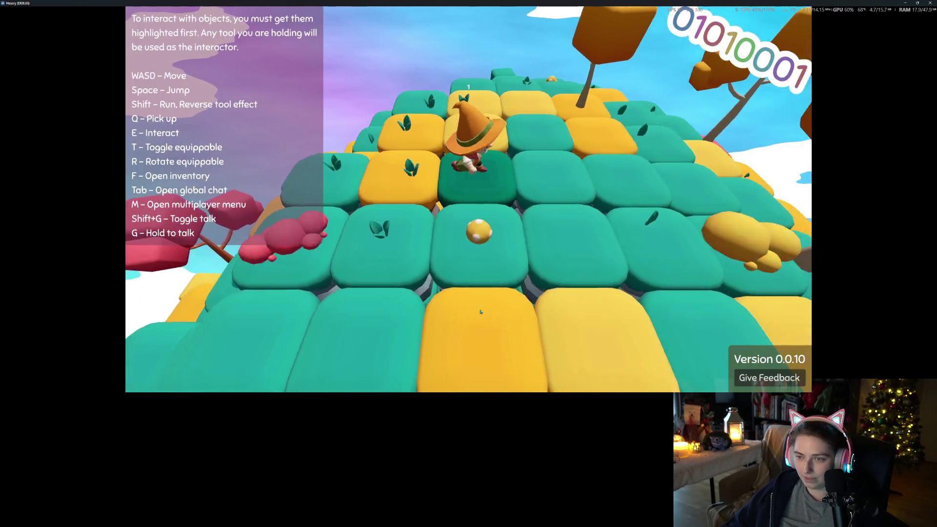
key("w")
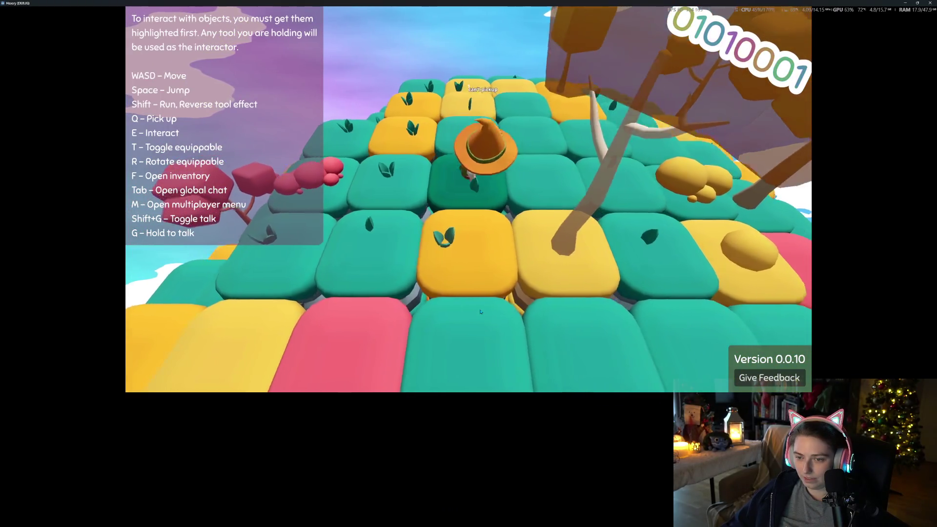
key("w")
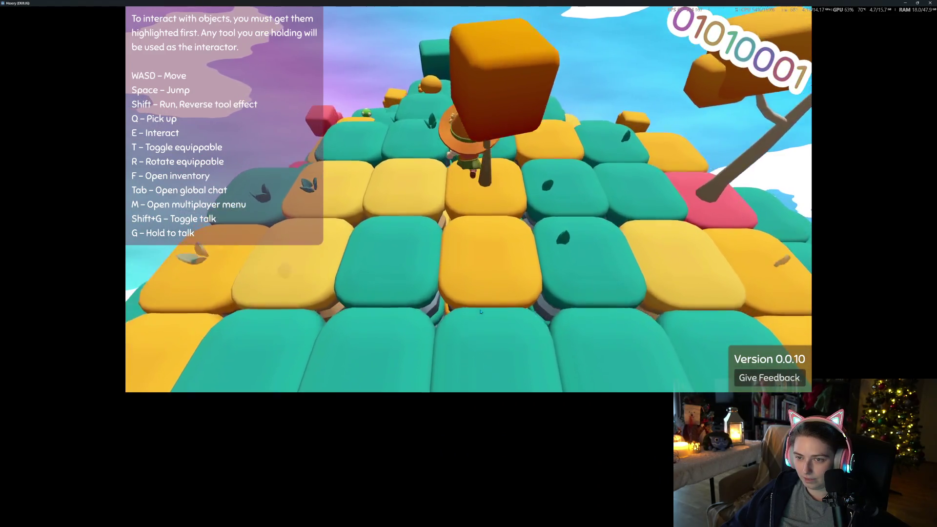
key("w")
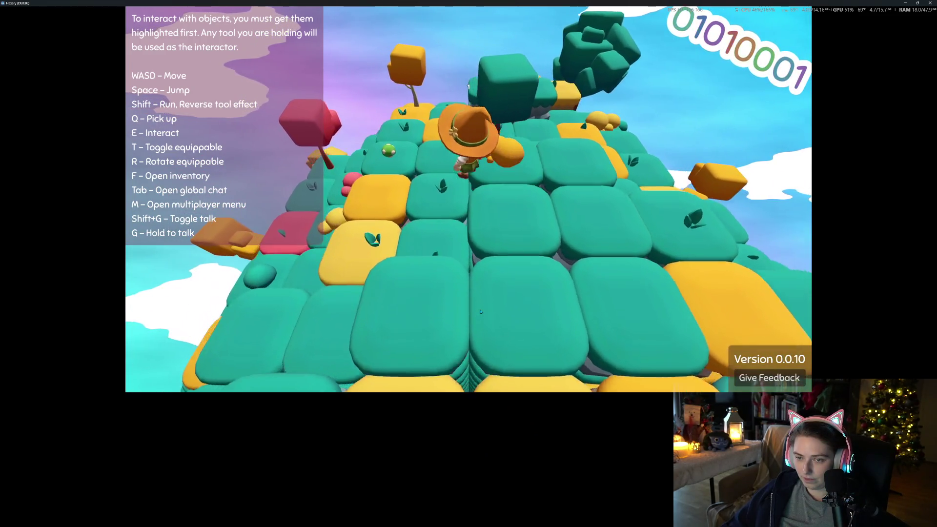
key("w")
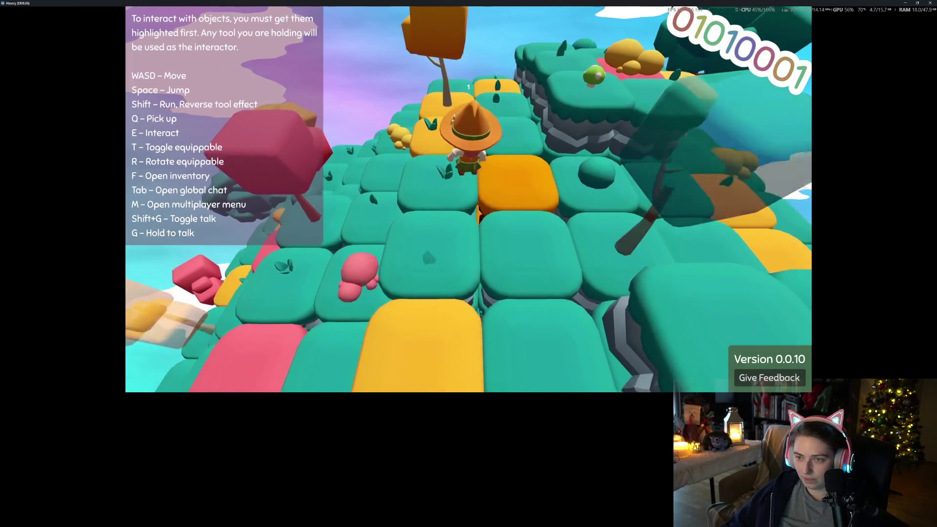
key("w")
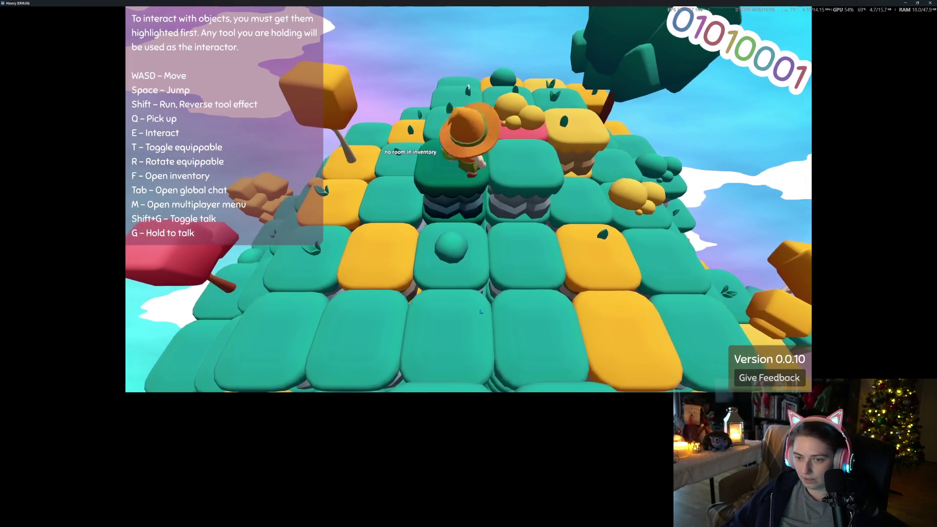
key("s")
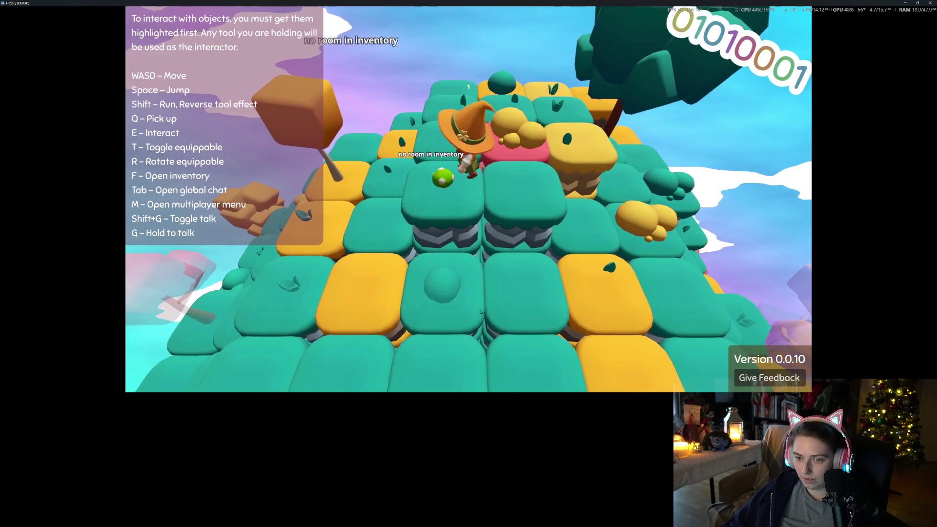
key("a")
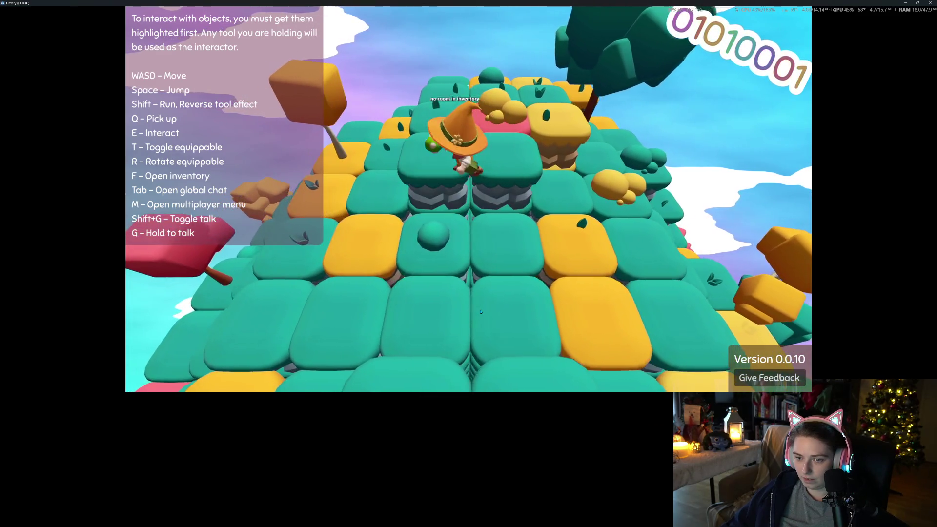
key("w")
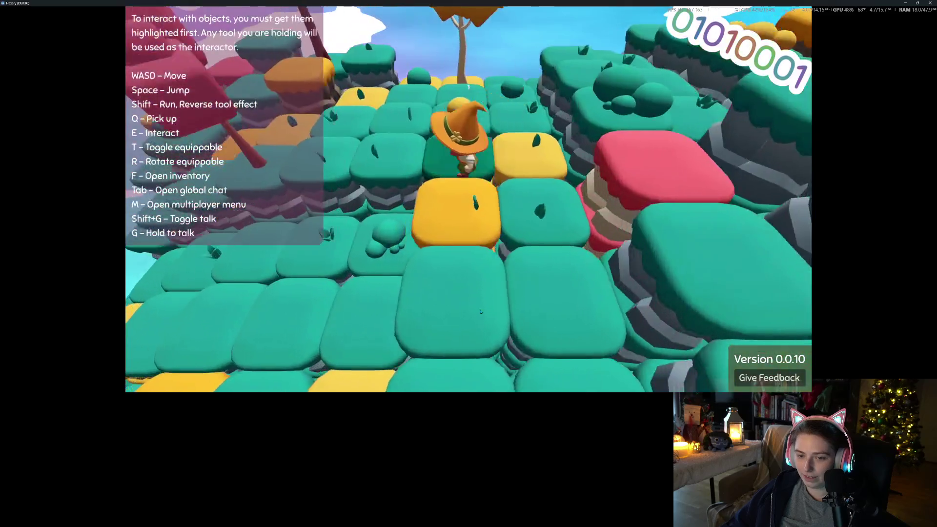
key("s")
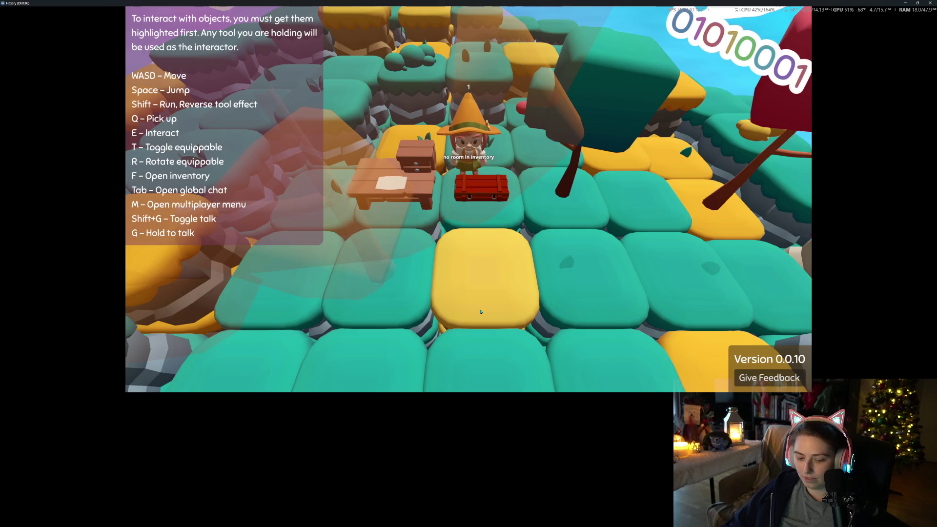
- Move all the carried mushrooms and the two logs into the storage chest
key("e")
left_click(511, 260)
left_click(461, 249)
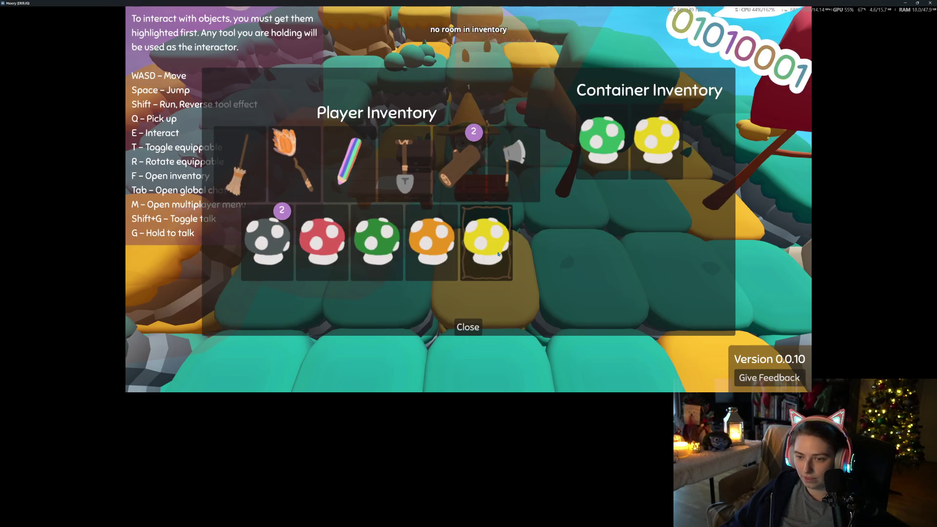
left_click(461, 248)
left_click(313, 260)
left_click(313, 259)
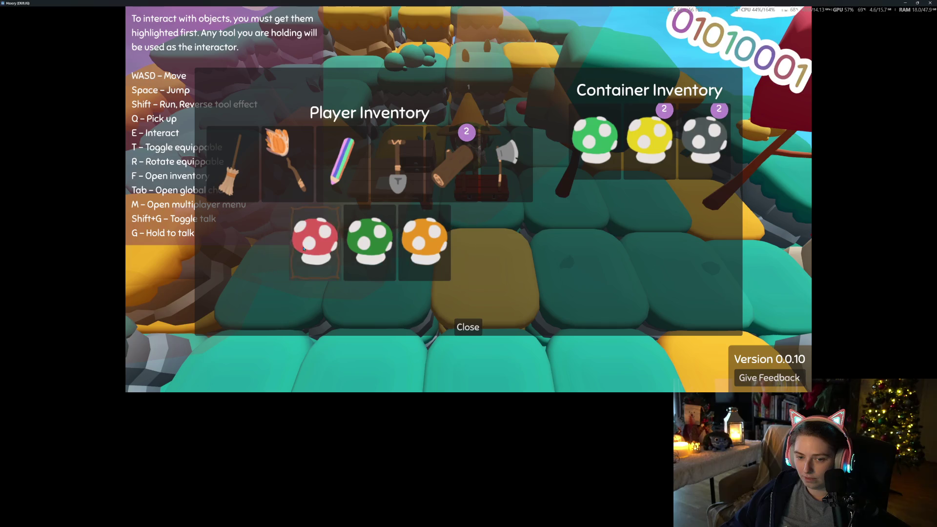
left_click(322, 253)
left_click(344, 250)
left_click(349, 248)
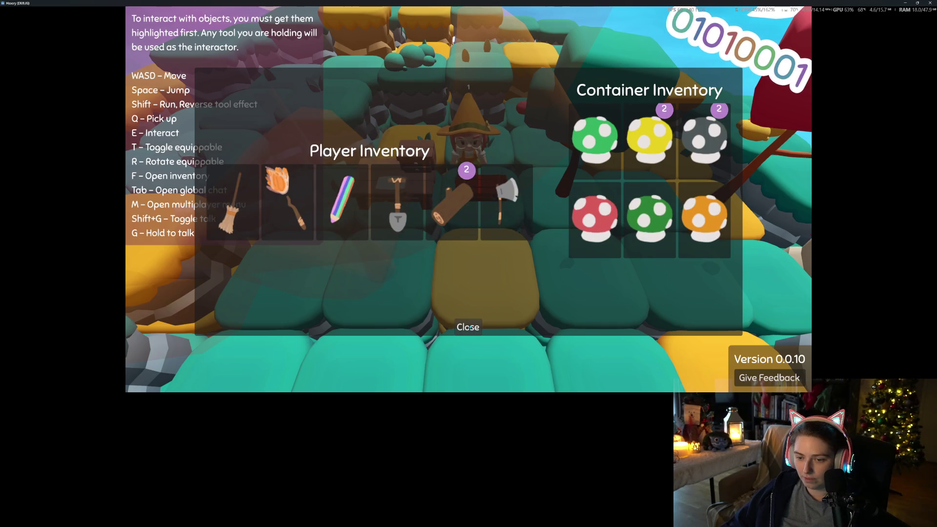
left_click(461, 196)
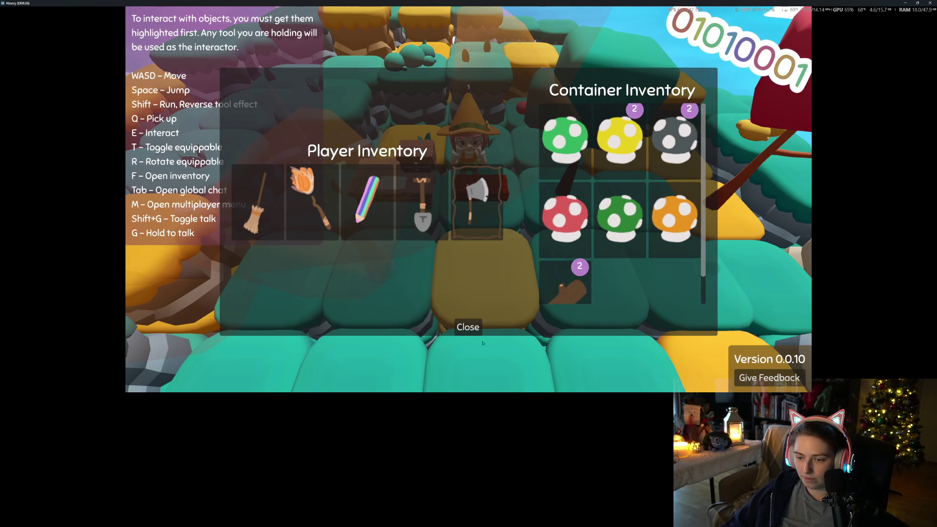
left_click(467, 325)
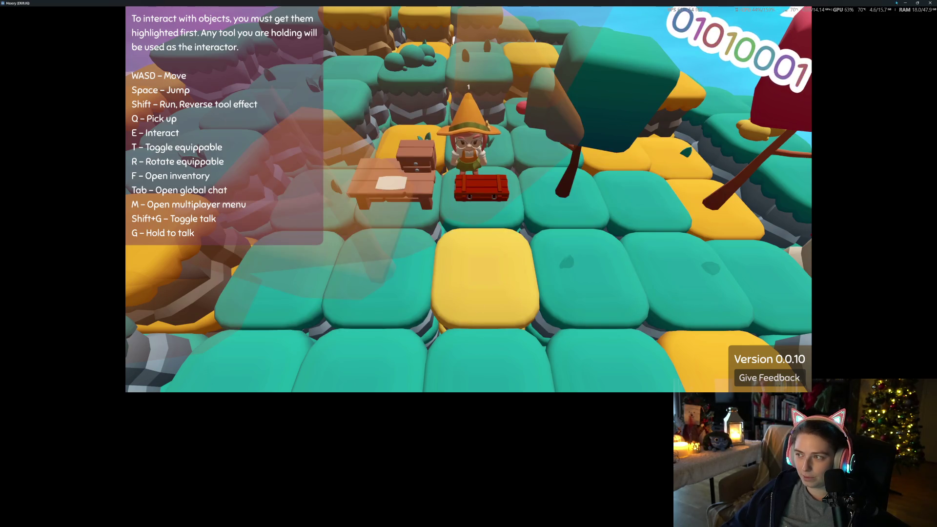
- Quit to the main menu, stop the game, and switch to GitHub Desktop's pending changes
key("Escape")
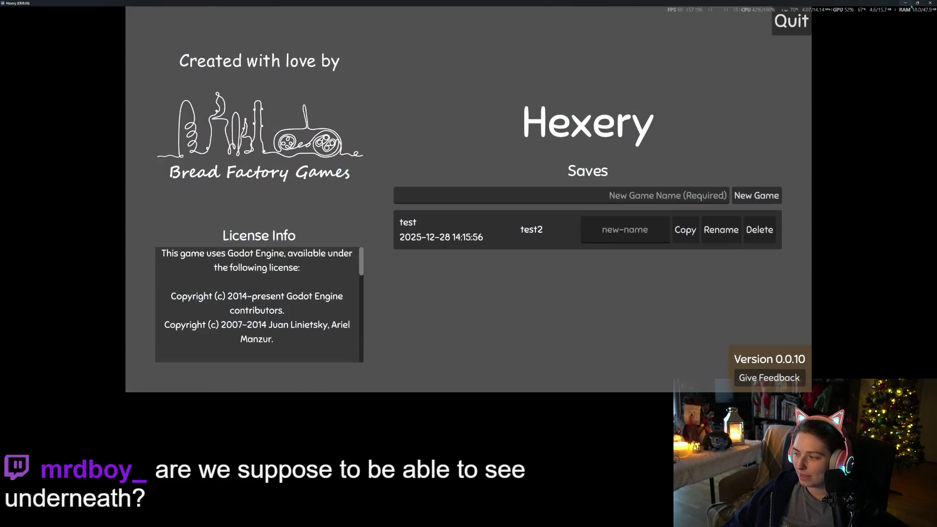
key("alt+F4")
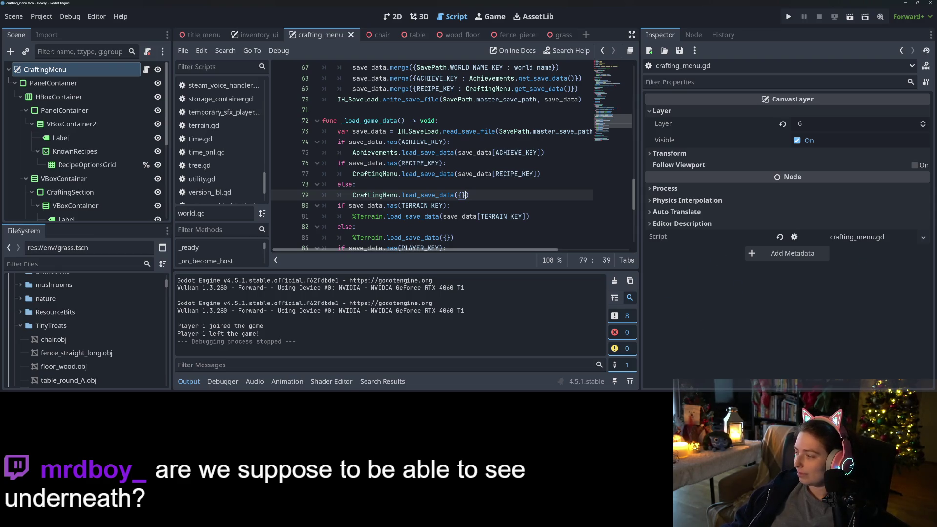
key("alt+Tab")
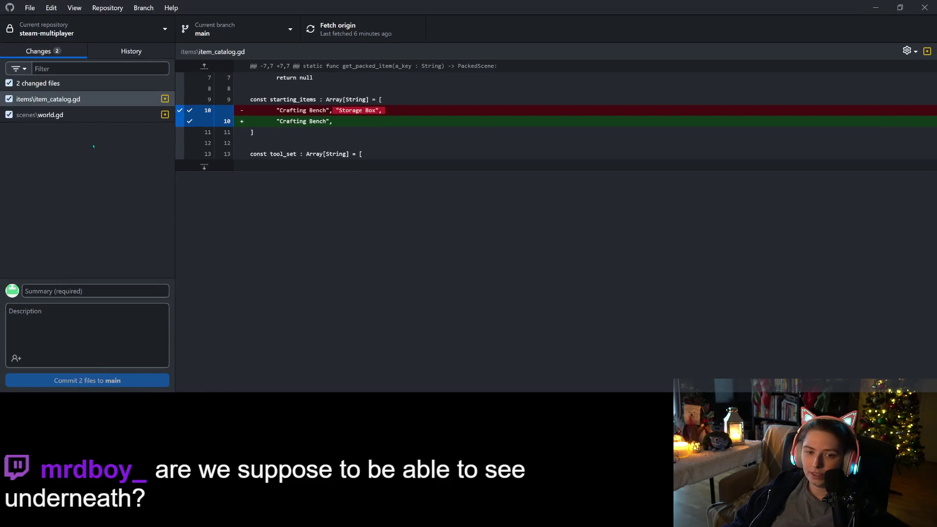
- Commit only world.gd's recipe fix with a summary, leaving item_catalog.gd unchecked
left_click(89, 119)
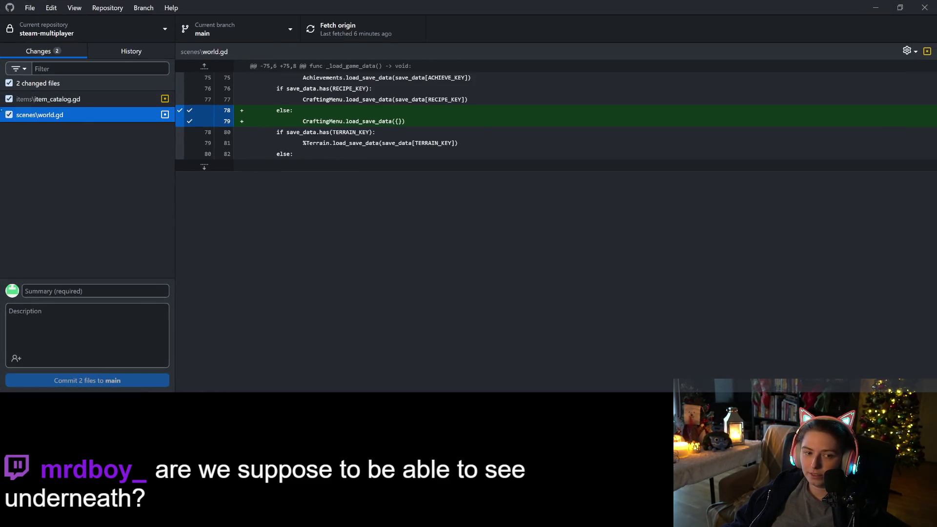
left_click(89, 99)
left_click(9, 99)
left_click(98, 293)
type("fixes missing recipes o")
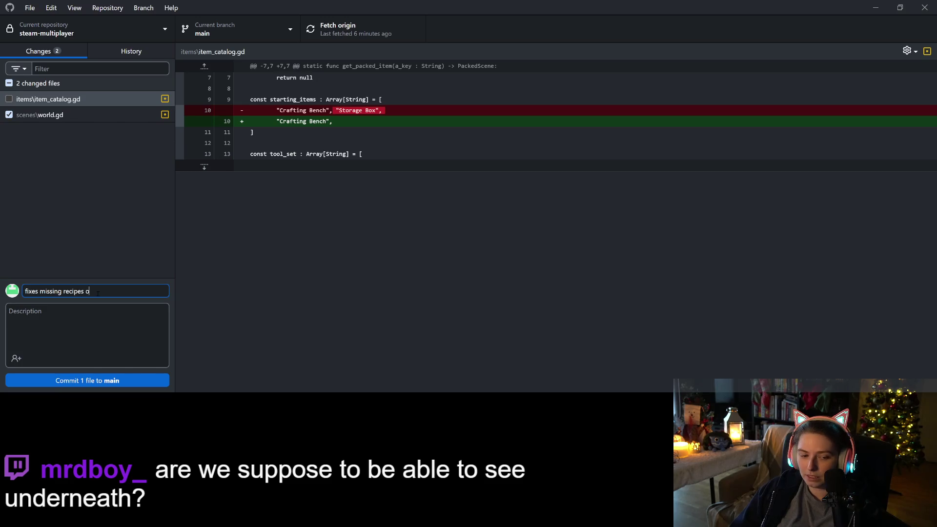
key("BackSpace")
key("BackSpace")
key("BackSpace")
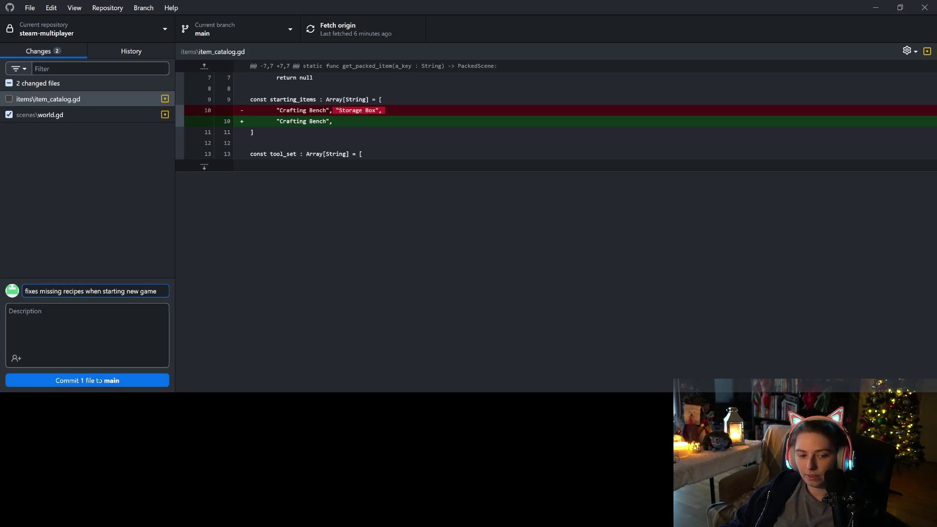
left_click(99, 381)
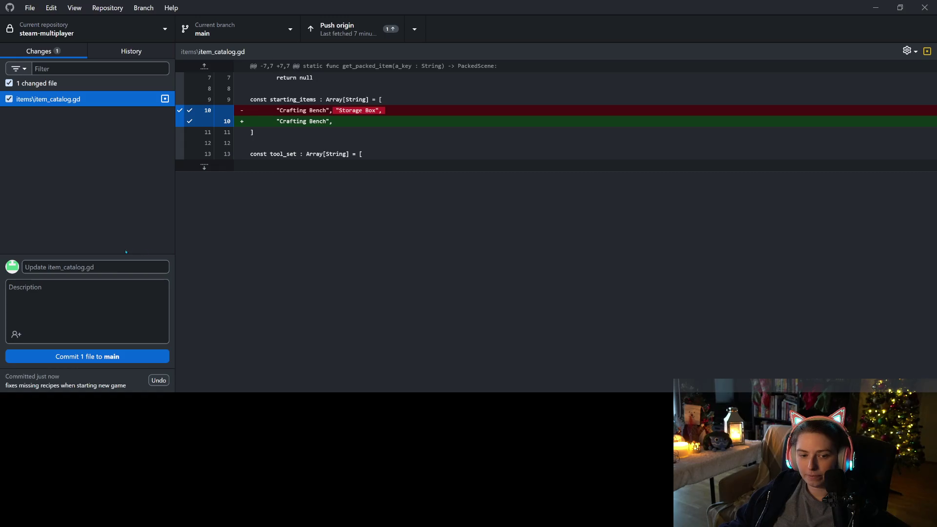
- Commit item_catalog.gd as 'removes storage box from starting items' with description 'craft it yourself', then push to origin
type("m")
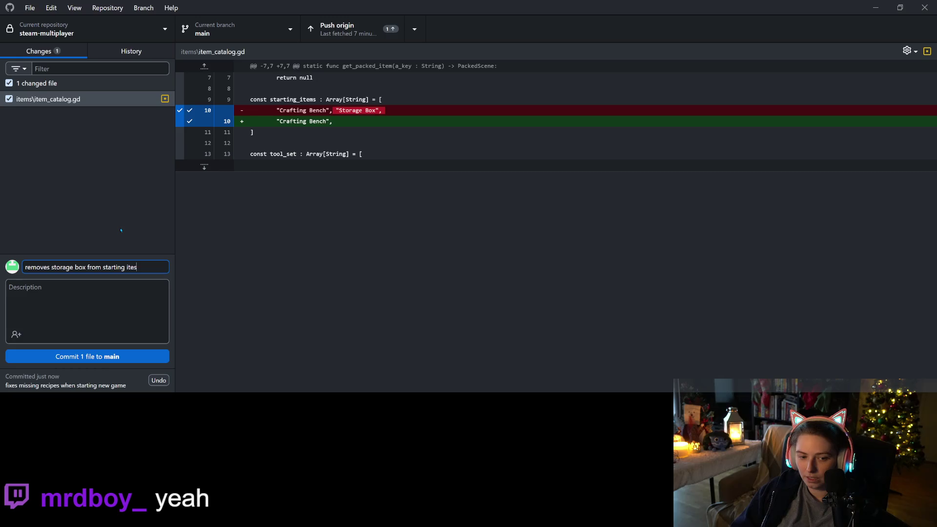
type("s")
key("Tab")
type("car")
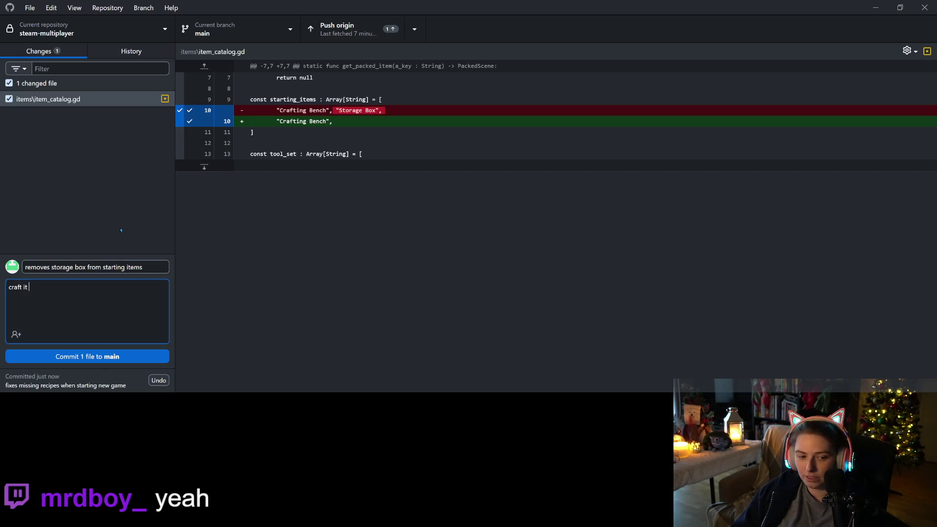
type("youso")
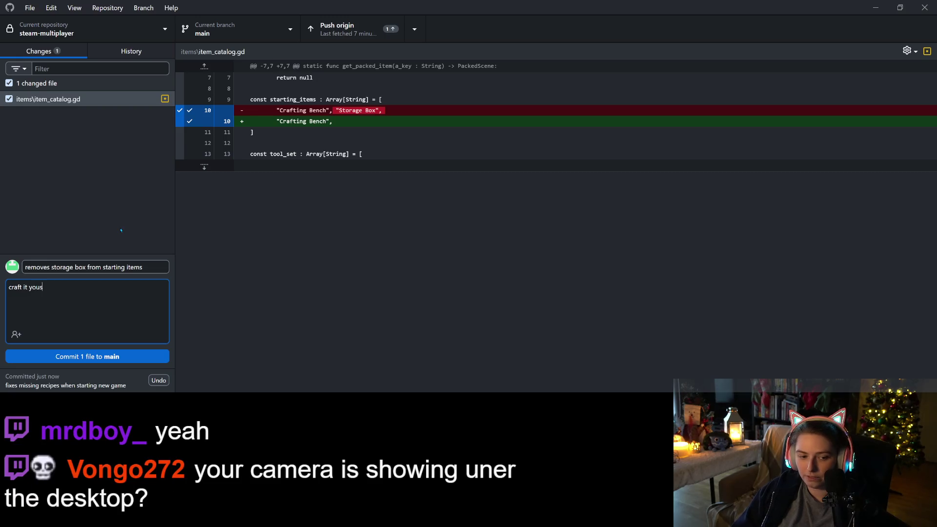
key("Left")
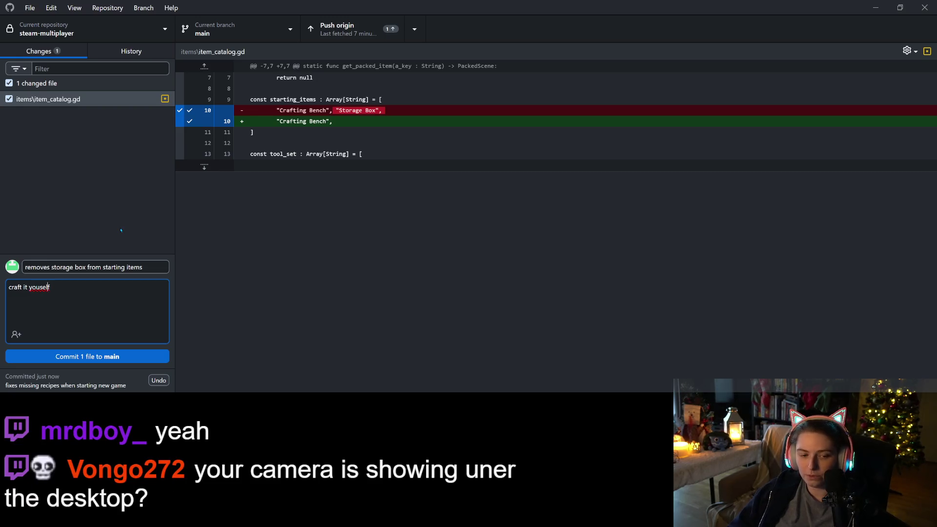
key("Left")
key("Left")
key("Left")
type("r")
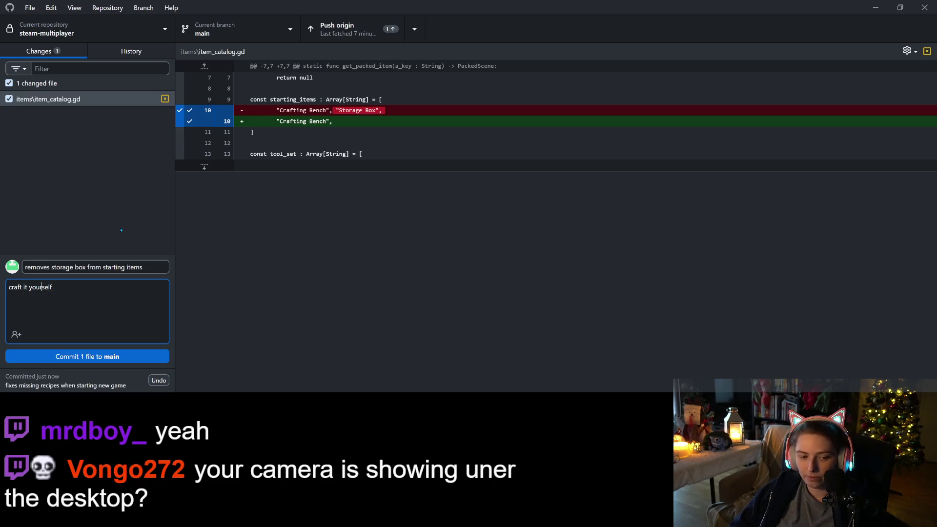
left_click(137, 361)
key("ctrl+p")
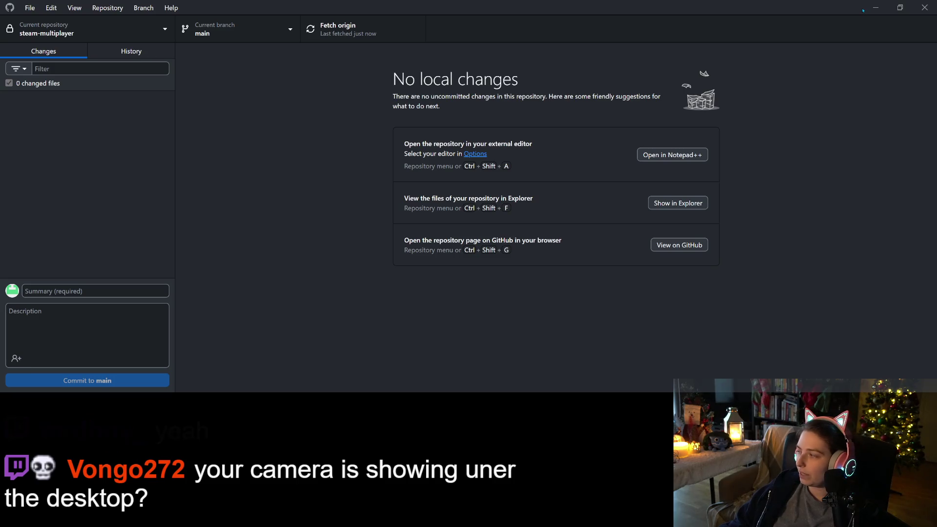
- Minimize GitHub Desktop, run the project from Godot, and load the 'test' save
left_click(875, 7)
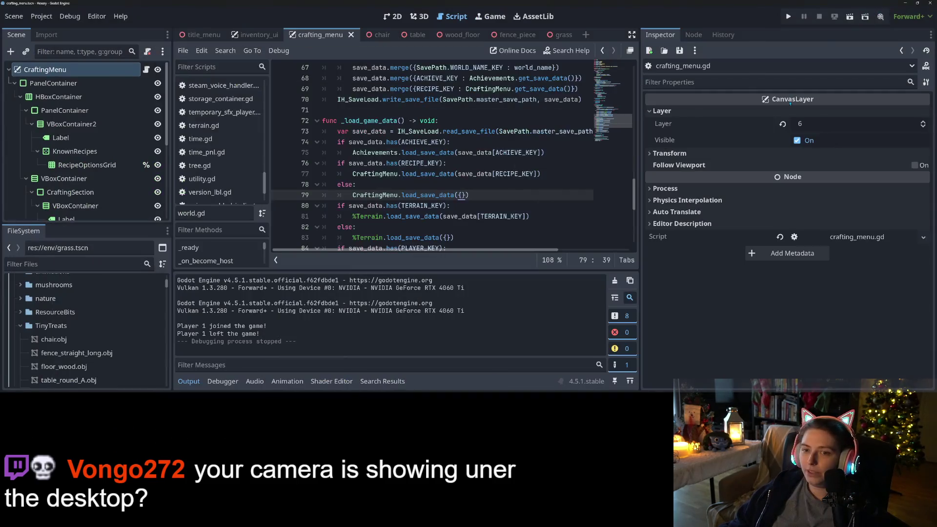
left_click(787, 16)
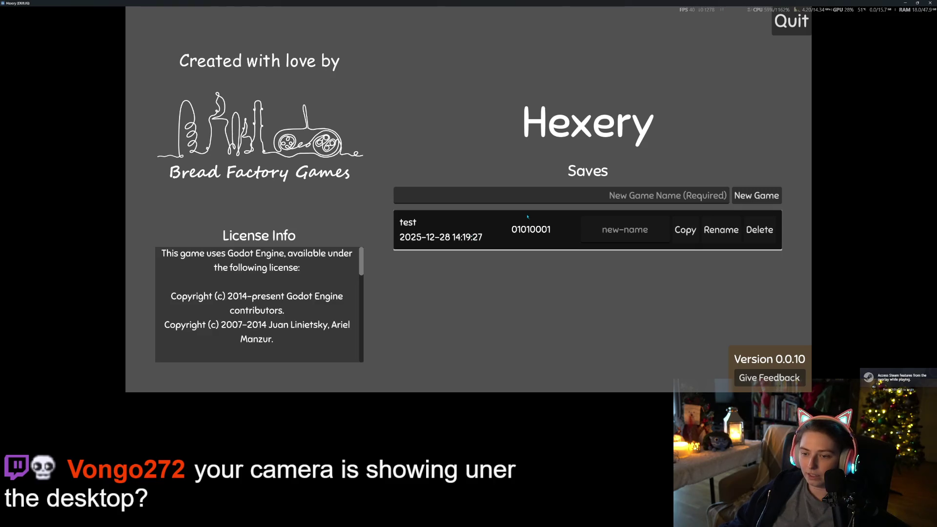
left_click(528, 217)
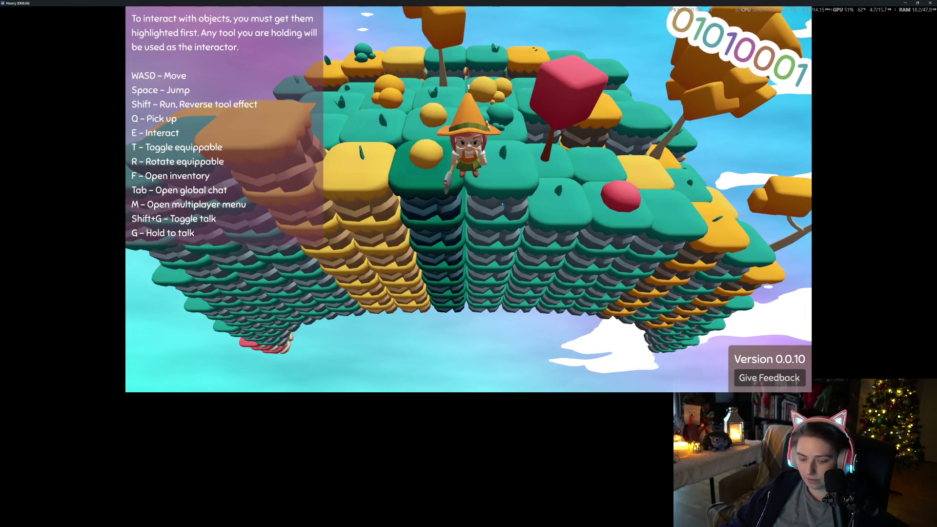
- Walk the character around the island, fly up on the broom, then stop the game with F8
key("w")
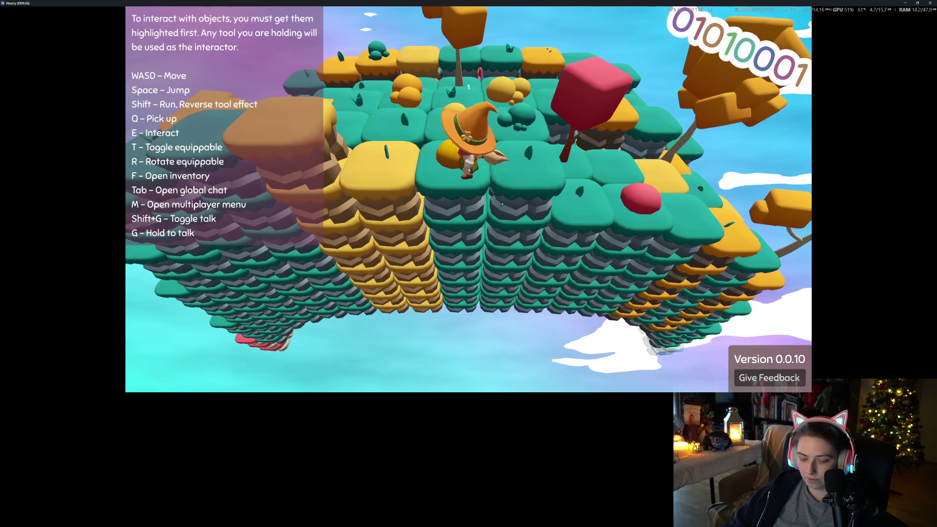
key("w")
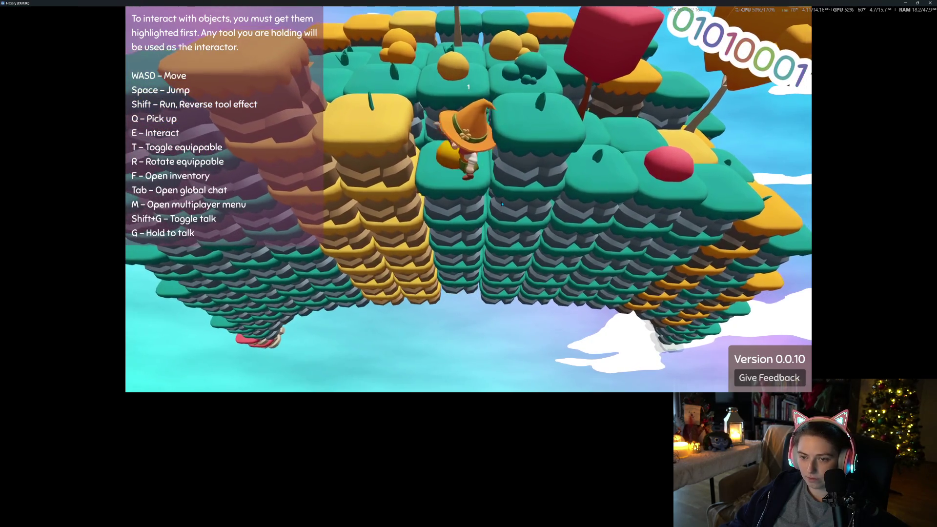
key("d")
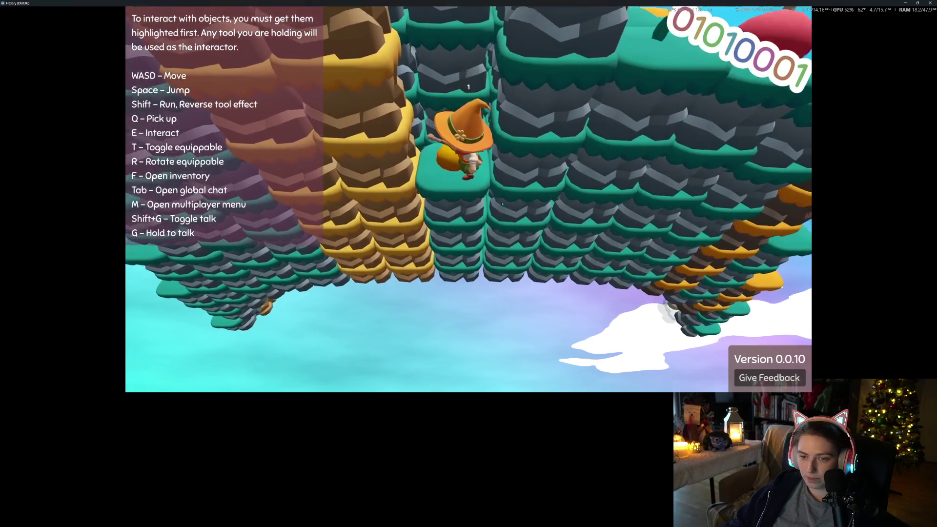
key("w")
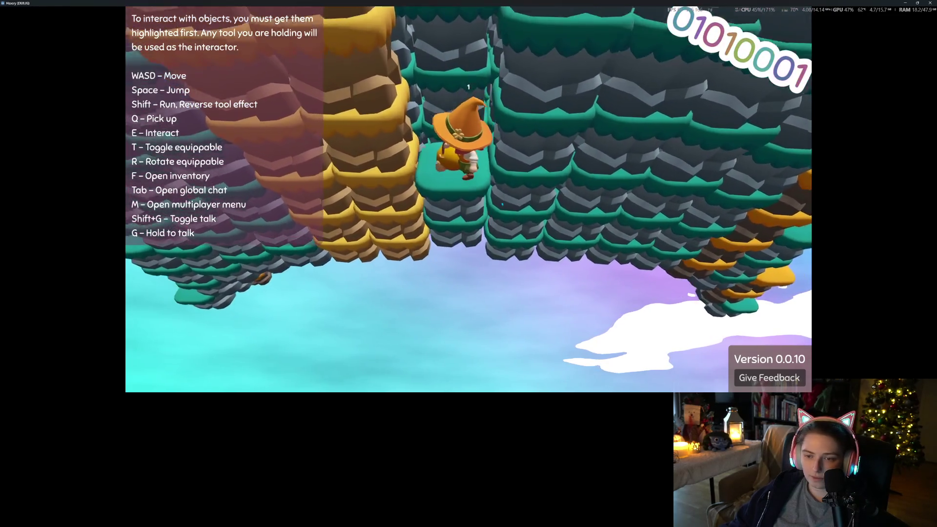
key("d")
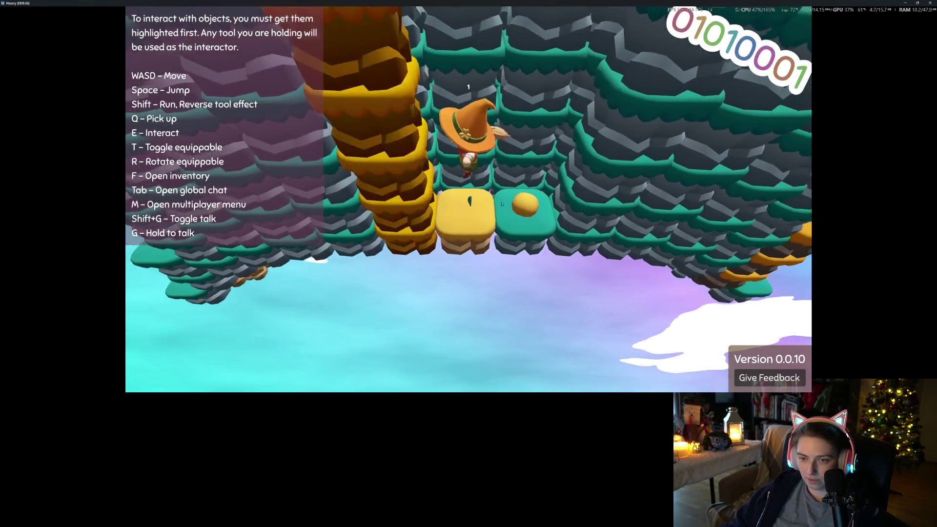
key("space")
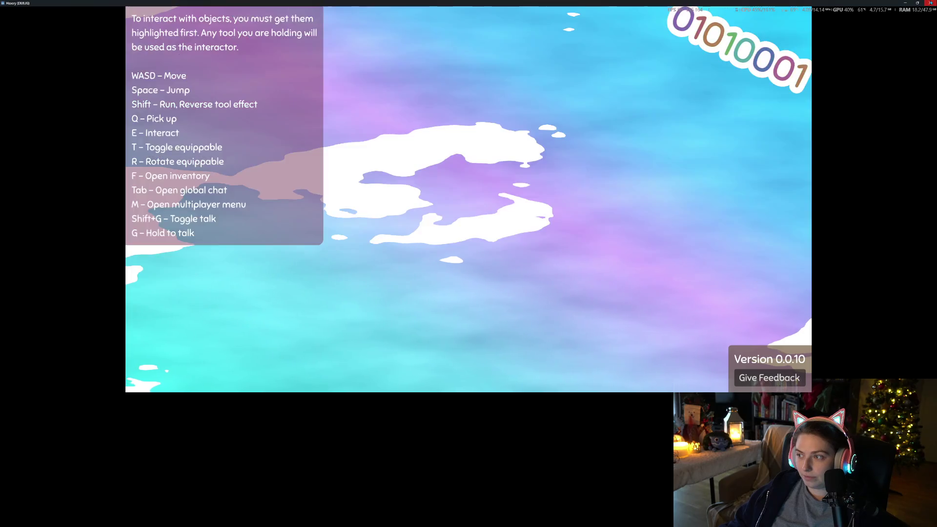
key("F8")
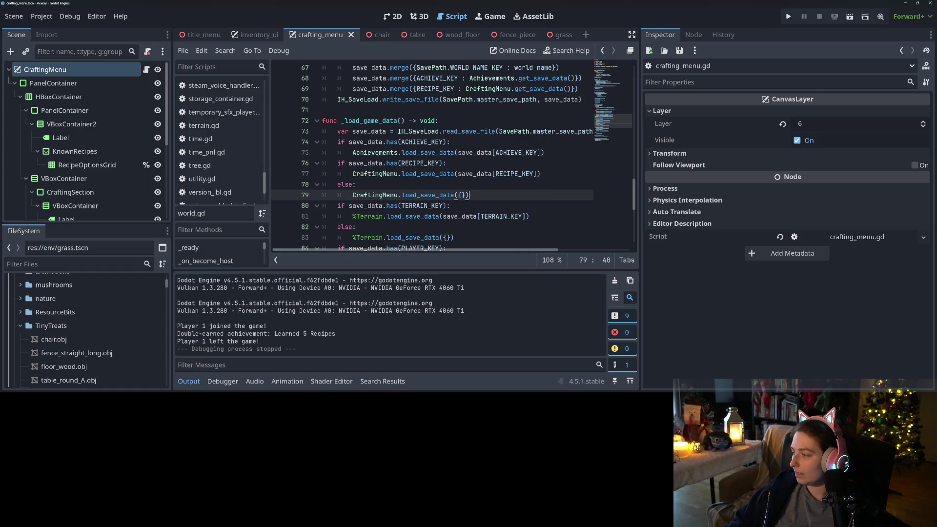
- Move the 'Remove storage from initial inventory' card from To Do to the top of Done
key("alt+Tab")
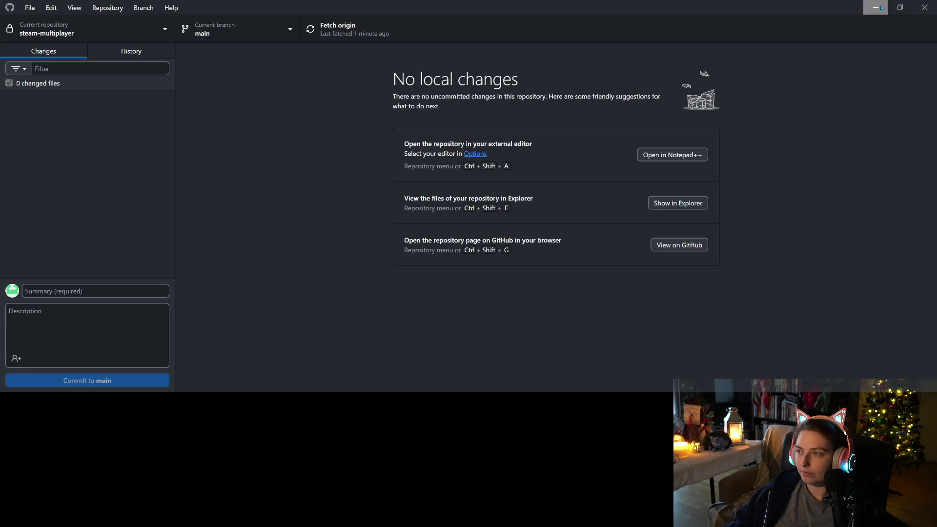
key("alt+Tab")
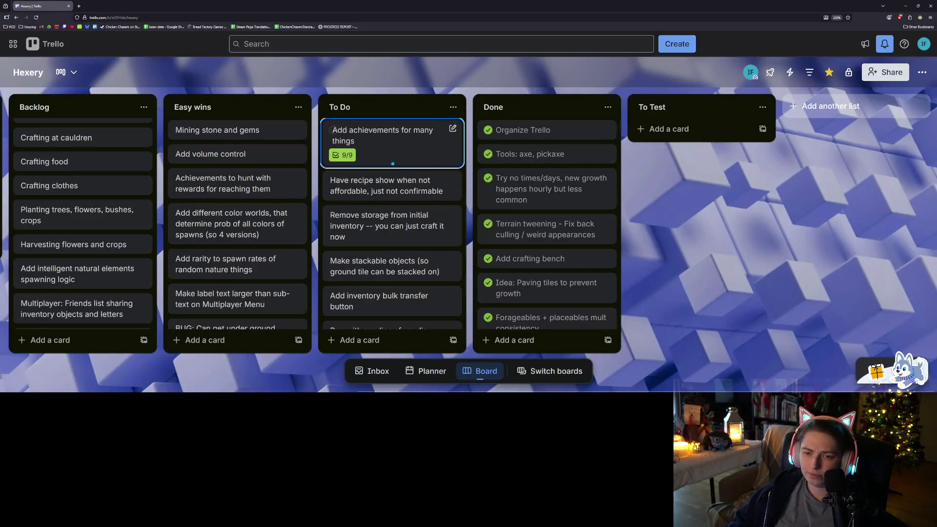
mouse_move(372, 152)
left_mouse_down()
mouse_move(522, 132)
mouse_move(492, 132)
left_mouse_up()
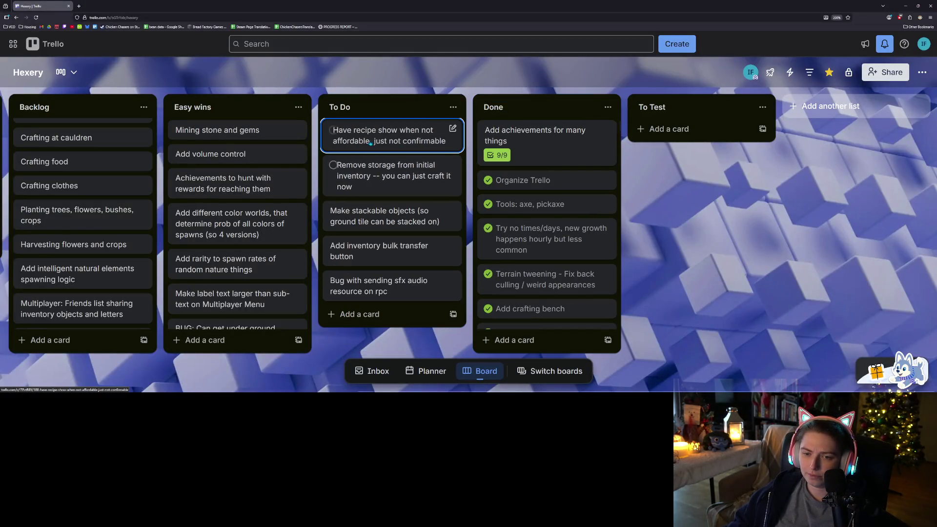
left_click_drag(371, 176, 526, 139)
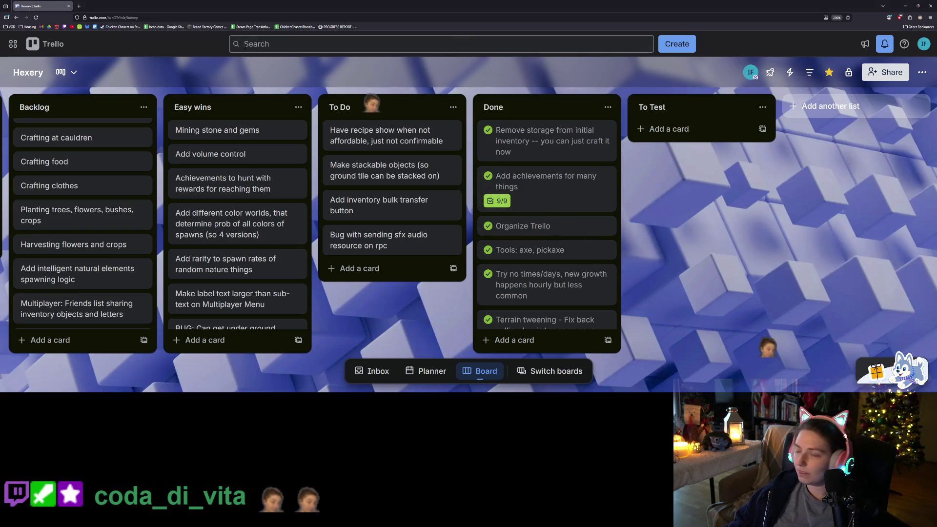
key("ctrl+t")
- Load the NYT slang quiz URL, switch it to dark mode with Dark Reader, and reject all cookies
type("https://www.nytimes.com/2025/12/23/style/slang-quiz-2025.html")
key("Return")
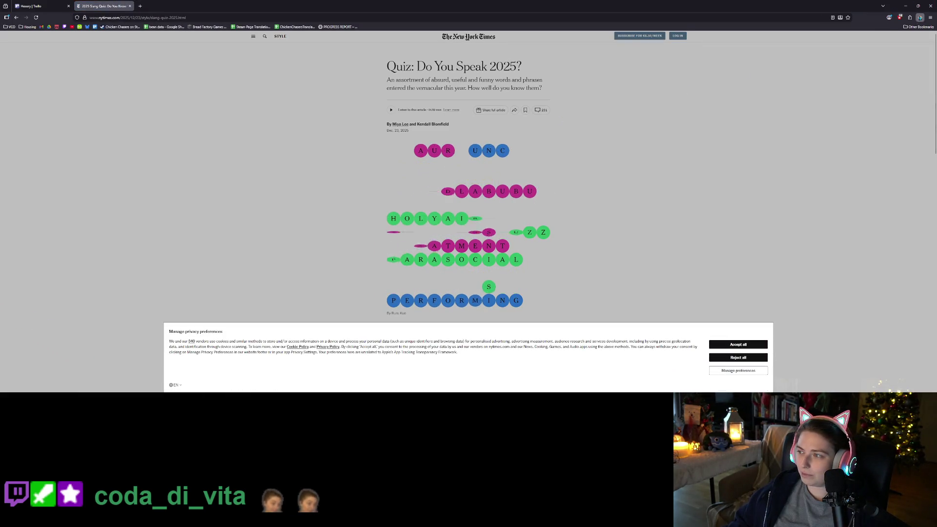
left_click(919, 17)
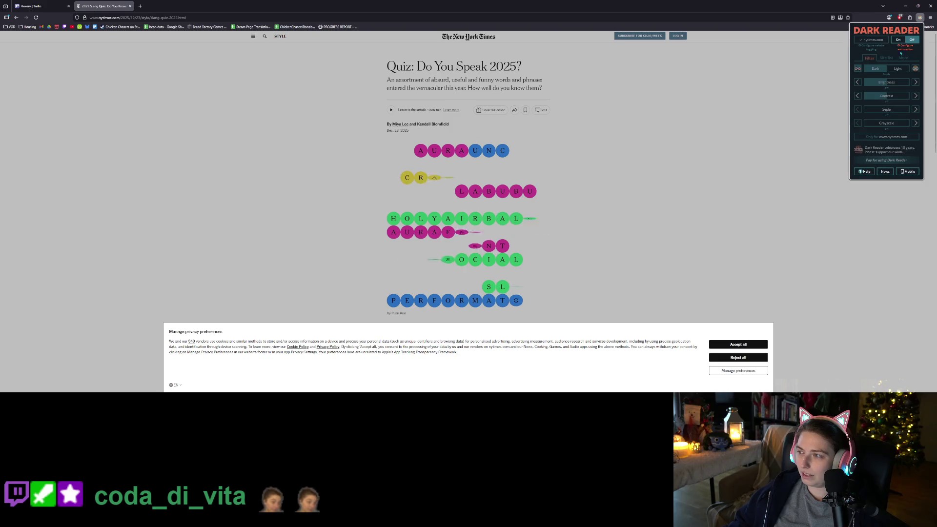
left_click(875, 68)
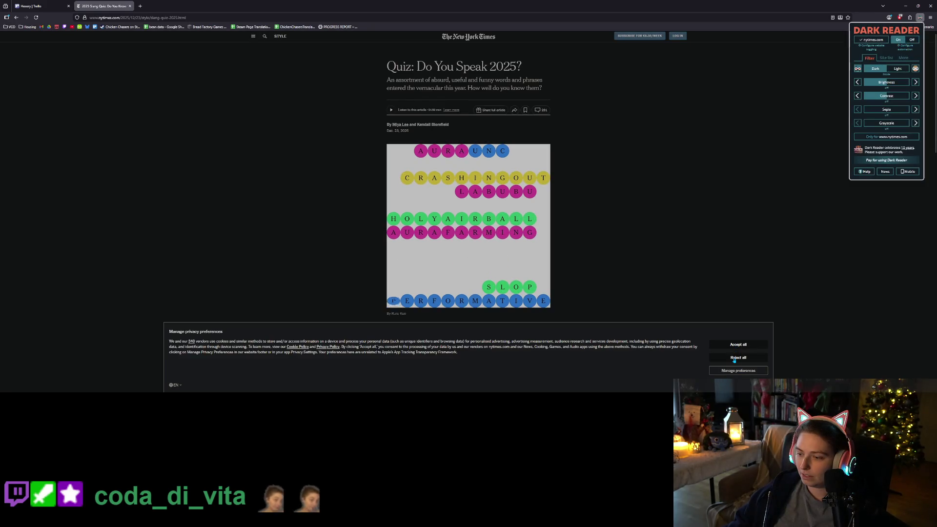
left_click(733, 360)
- Zoom the quiz article in three steps and scroll down into it
key("ctrl+plus")
key("ctrl+plus")
key("ctrl+plus")
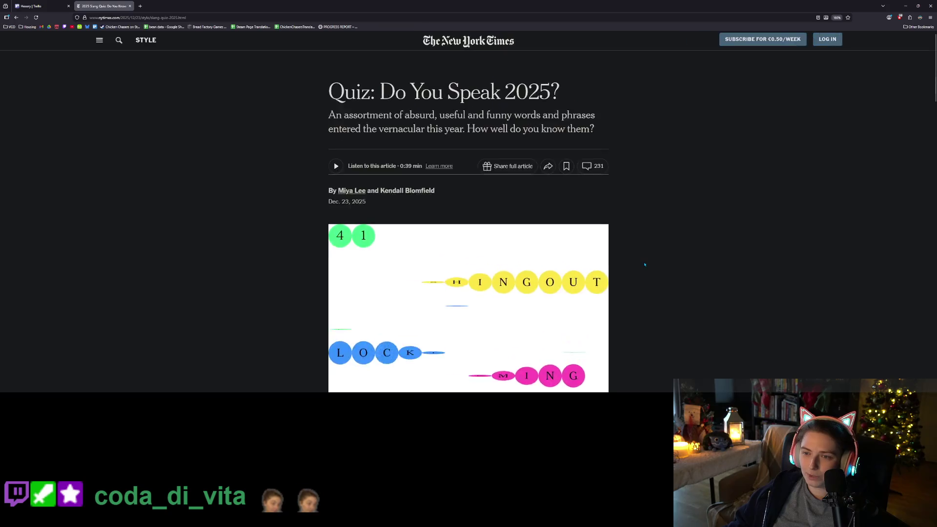
key("ctrl+plus")
key("ctrl+plus")
key("ctrl+plus")
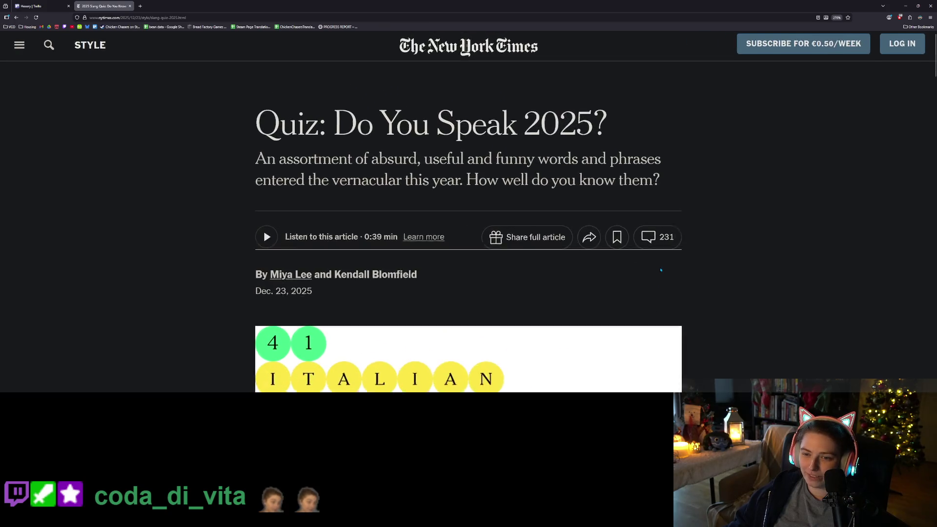
key("ctrl+plus")
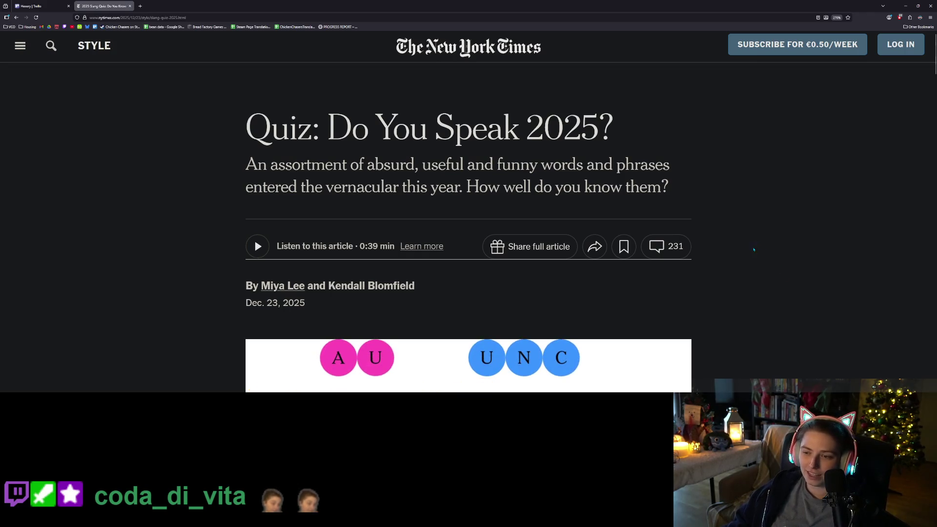
scroll(727, 274, "down", 5)
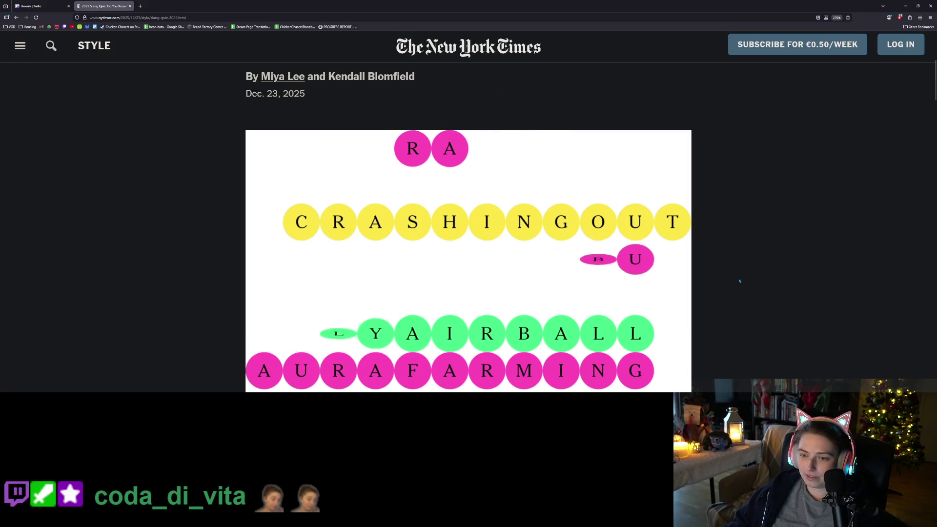
- Scroll down the quiz article and zoom it out two steps
scroll(739, 281, "down", 6)
scroll(739, 281, "down", 5)
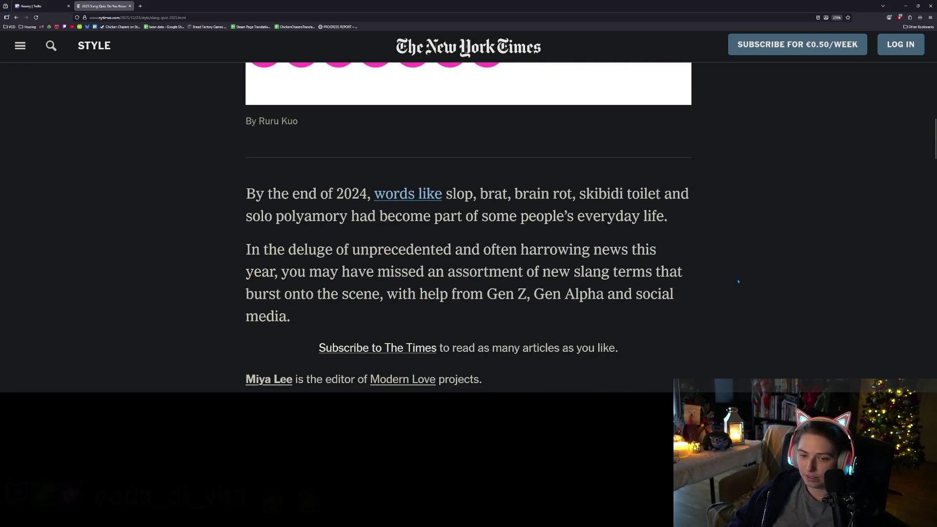
scroll(738, 282, "down", 2)
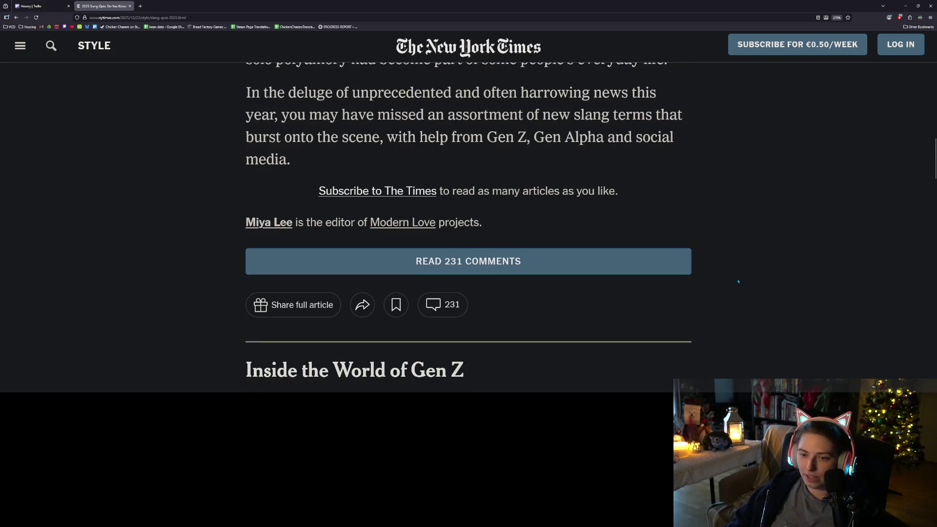
scroll(738, 281, "down", 2)
key("ctrl+minus")
key("ctrl+minus")
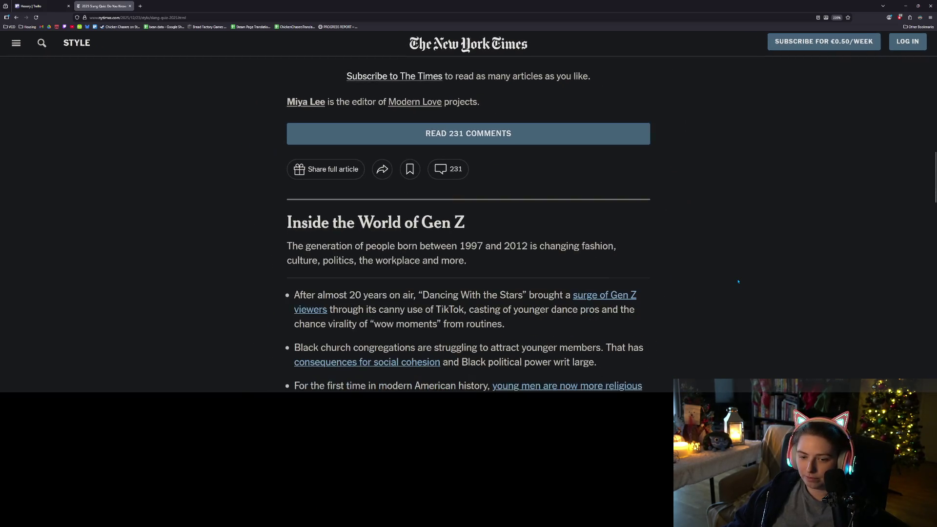
key("ctrl+minus")
- Scroll through the article and back up, then switch it to the simplified reader view
scroll(739, 283, "down", 8)
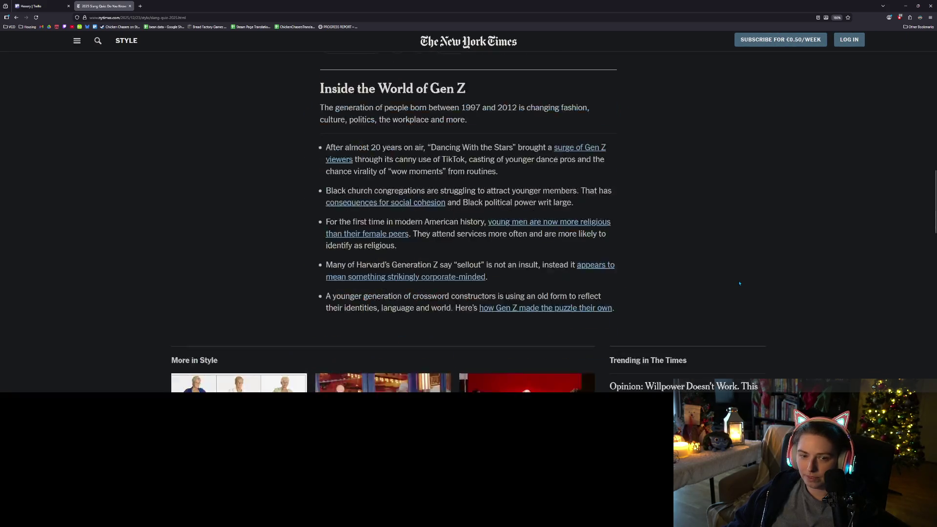
scroll(739, 283, "up", 4)
scroll(761, 293, "down", 11)
scroll(778, 301, "down", 3)
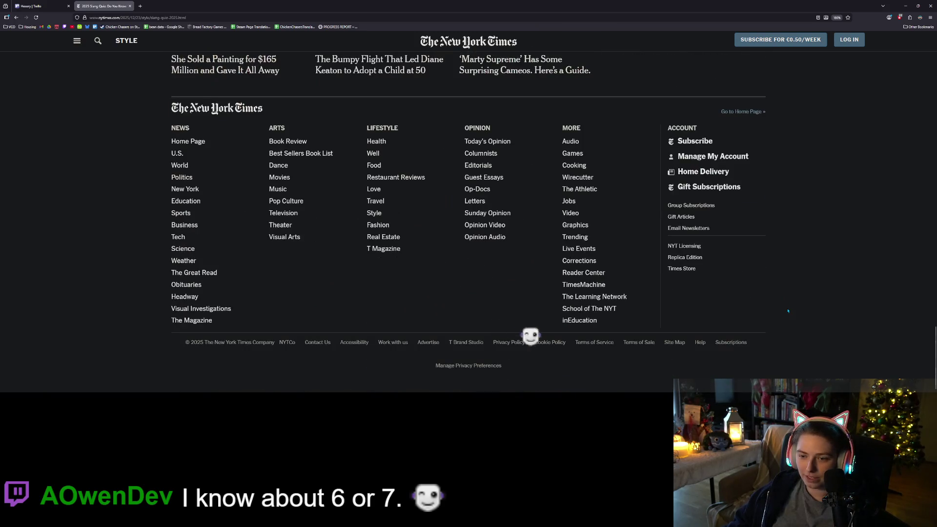
scroll(800, 303, "up", 20)
scroll(804, 305, "up", 1)
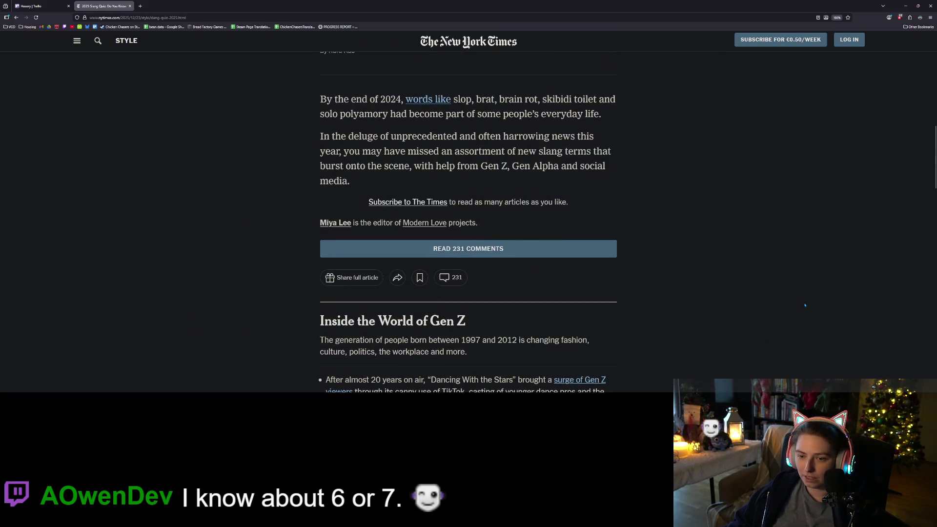
scroll(805, 305, "up", 4)
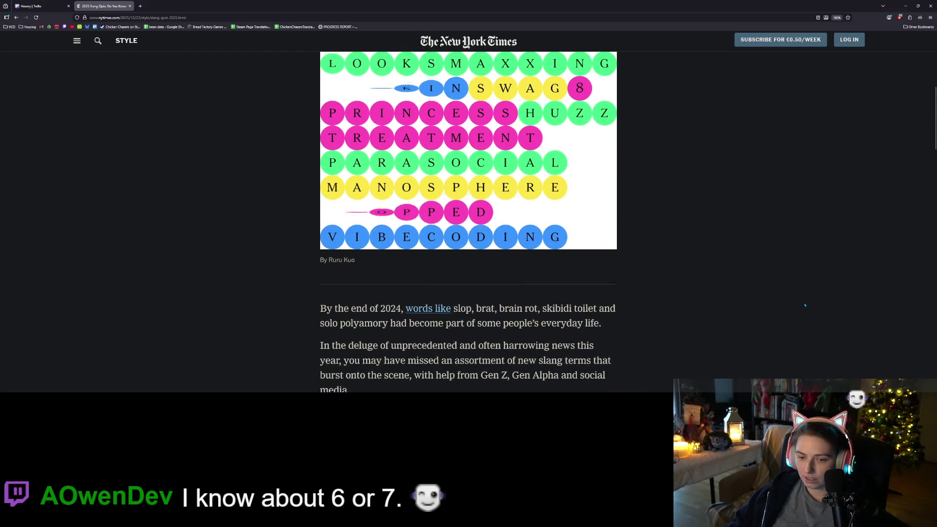
scroll(793, 296, "down", 4)
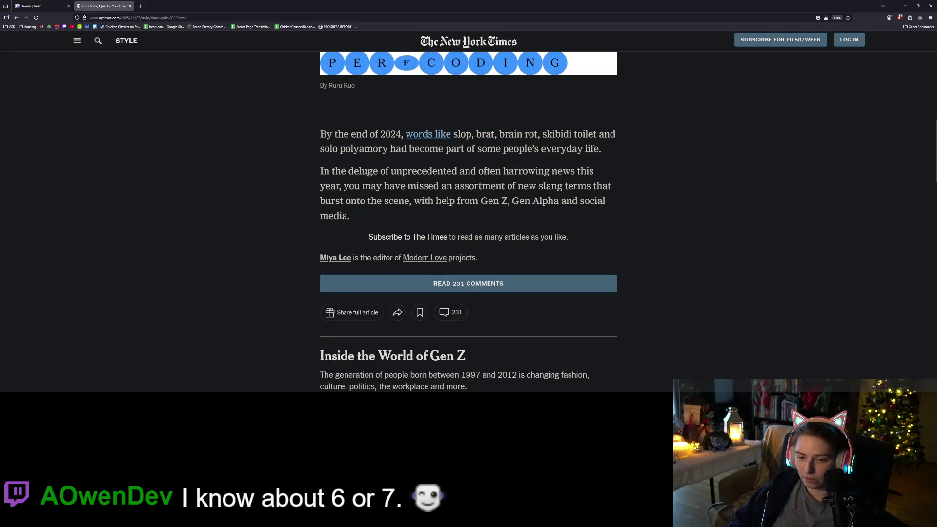
scroll(429, 195, "up", 10)
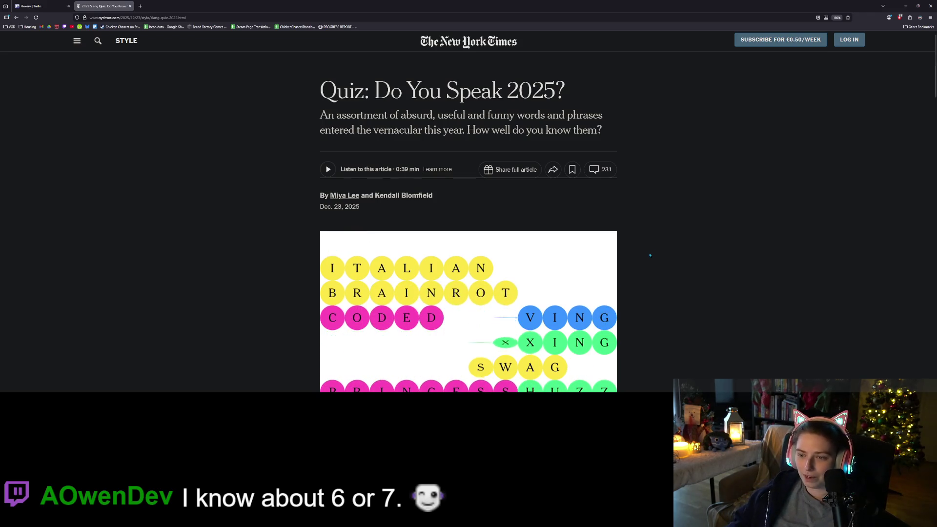
scroll(654, 256, "down", 10)
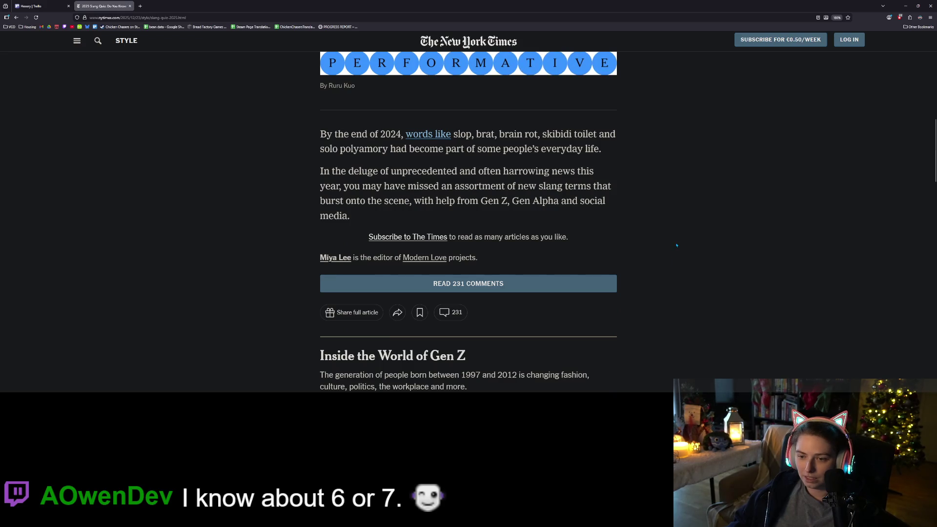
scroll(696, 242, "down", 4)
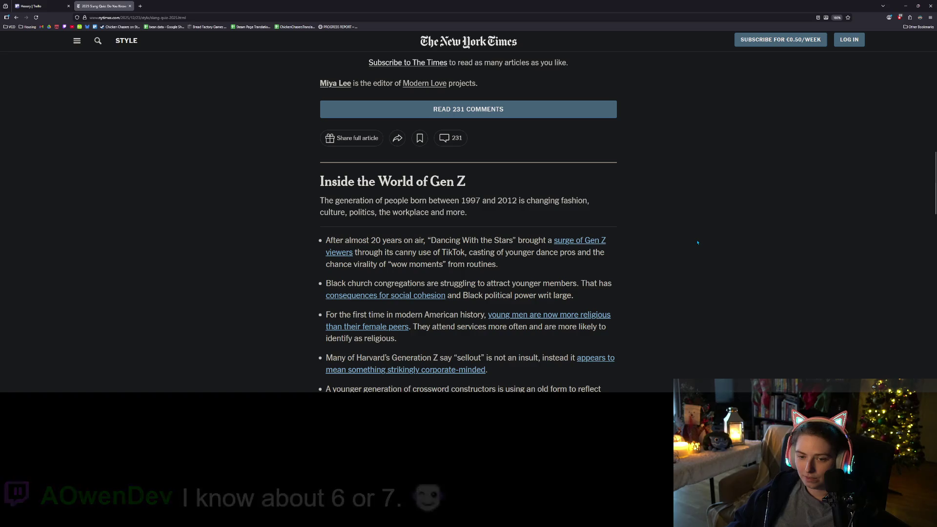
scroll(724, 259, "down", 4)
scroll(724, 260, "up", 2)
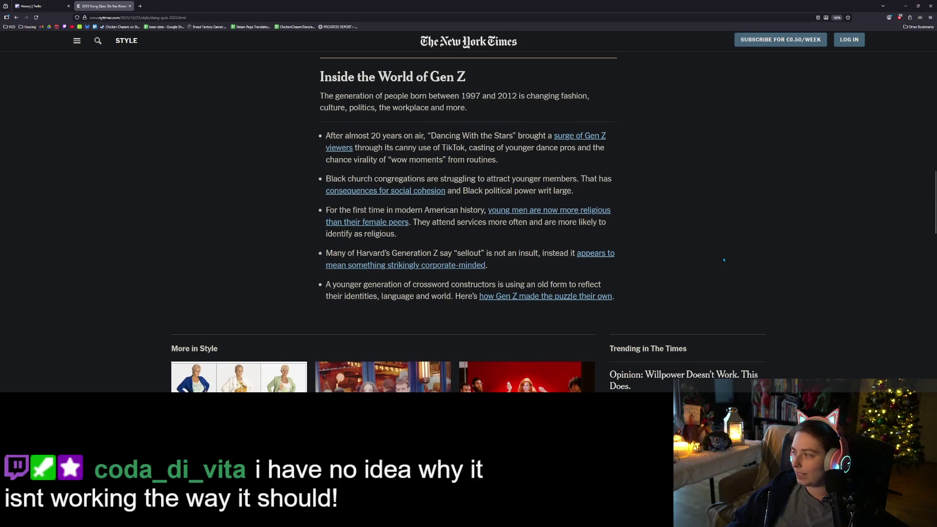
scroll(724, 260, "up", 20)
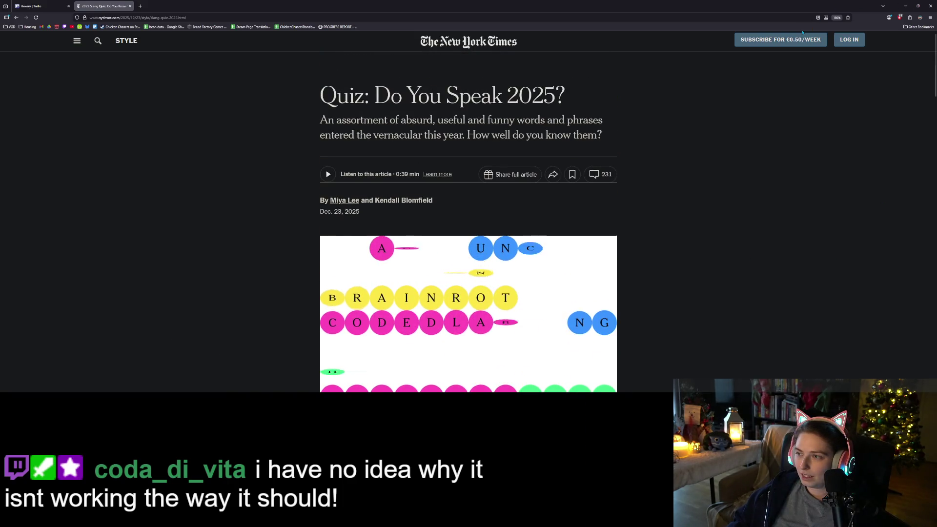
left_click(819, 17)
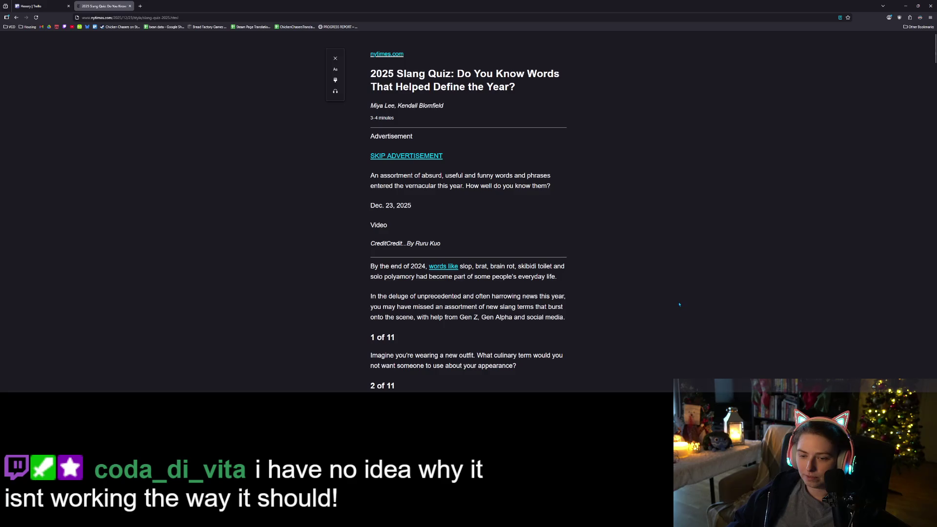
scroll(679, 305, "down", 2)
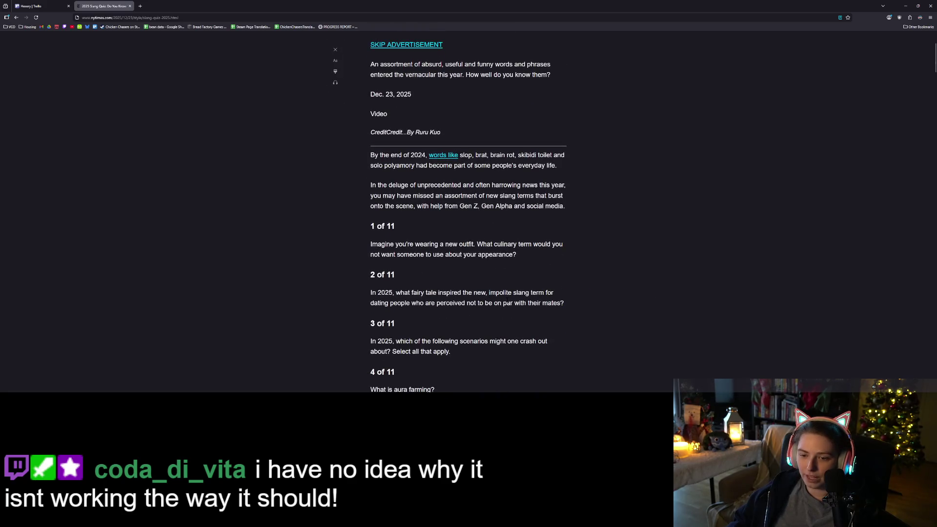
scroll(508, 277, "up", 3)
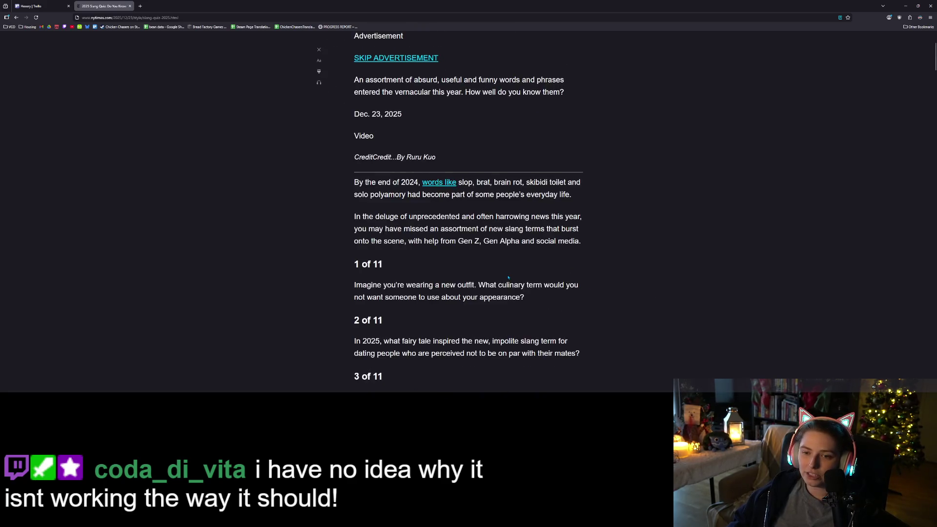
key("ctrl+plus")
key("ctrl+plus")
key("ctrl+plus")
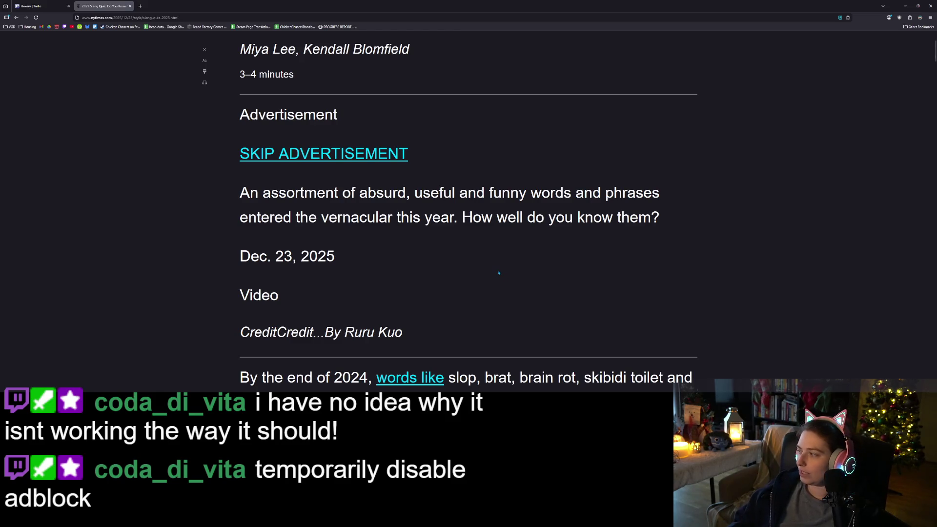
scroll(498, 273, "down", 5)
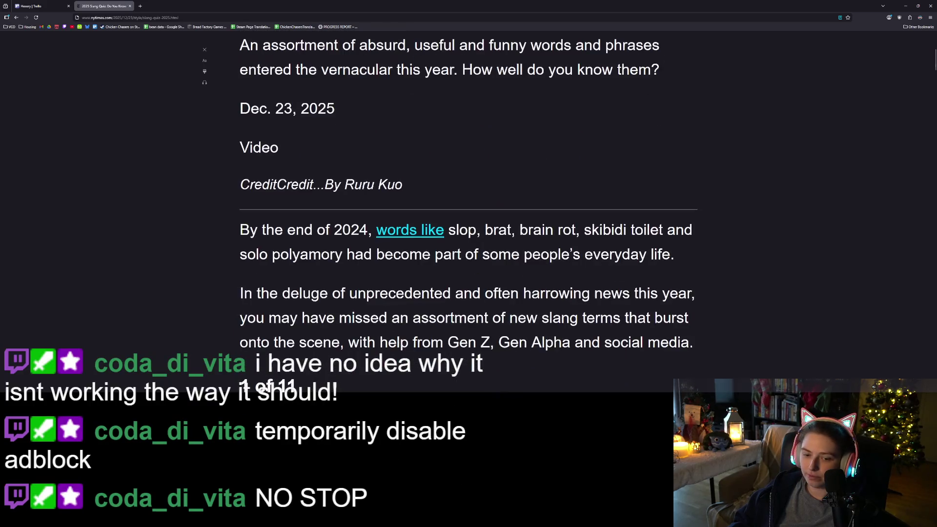
scroll(515, 266, "down", 3)
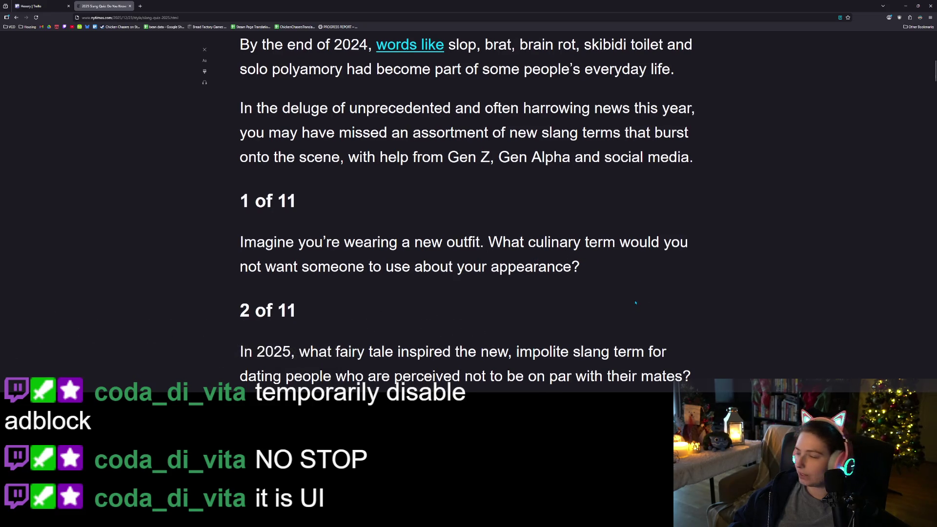
scroll(634, 302, "up", 7)
key("ctrl+minus")
key("ctrl+minus")
key("ctrl+minus")
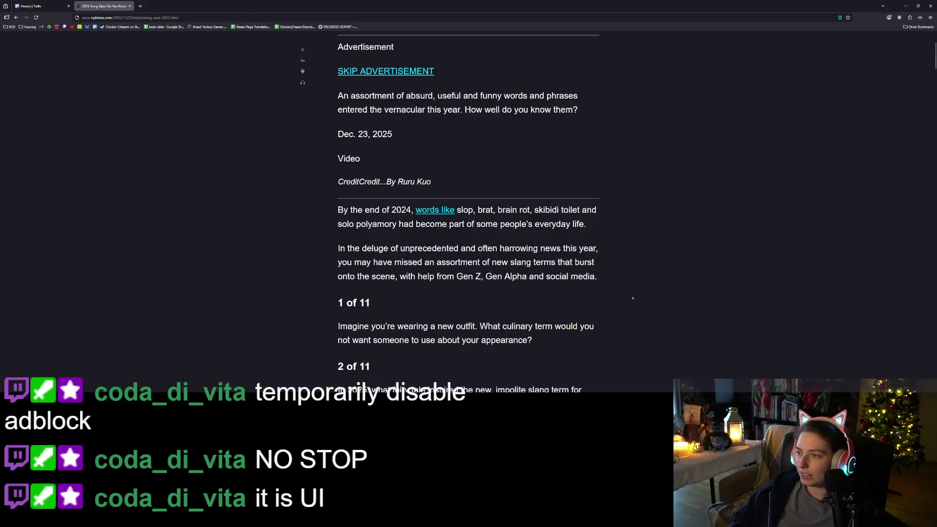
left_click(840, 18)
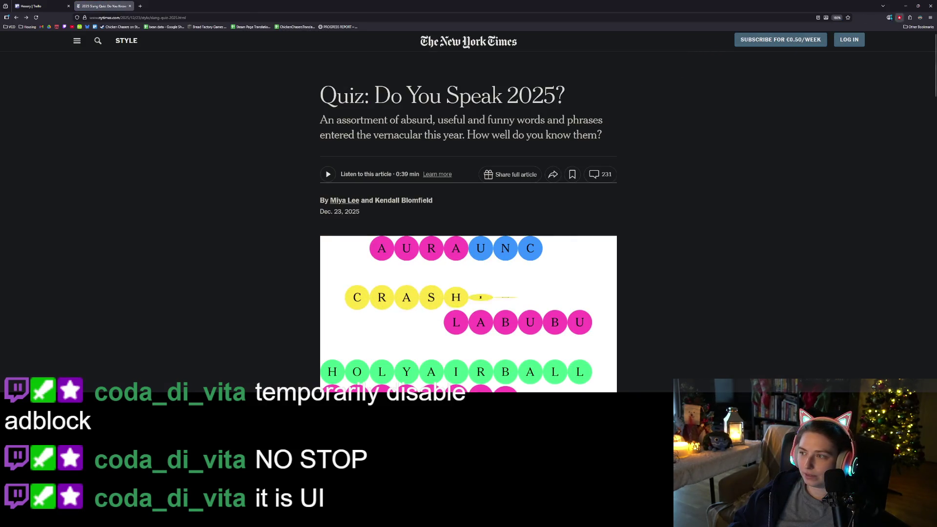
- Turn off AdBlocker Ultimate for nytimes.com
left_click(899, 17)
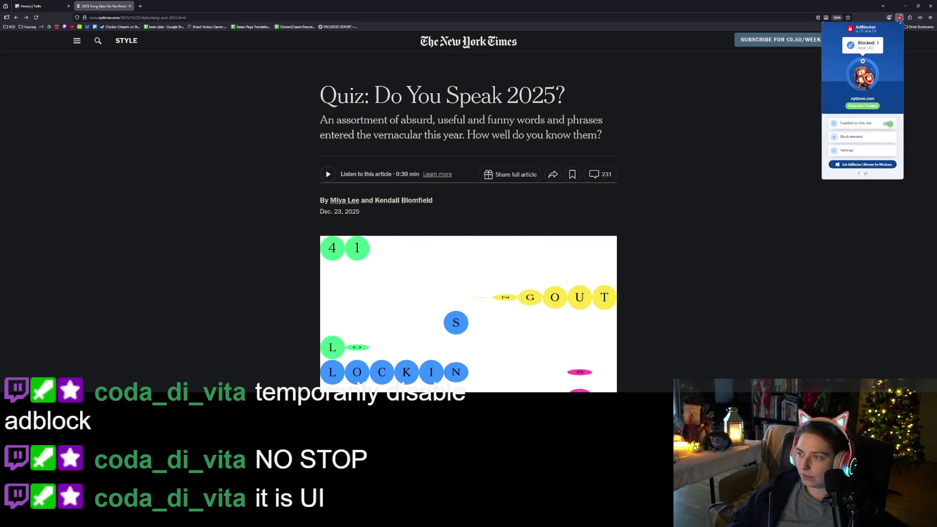
left_click(889, 125)
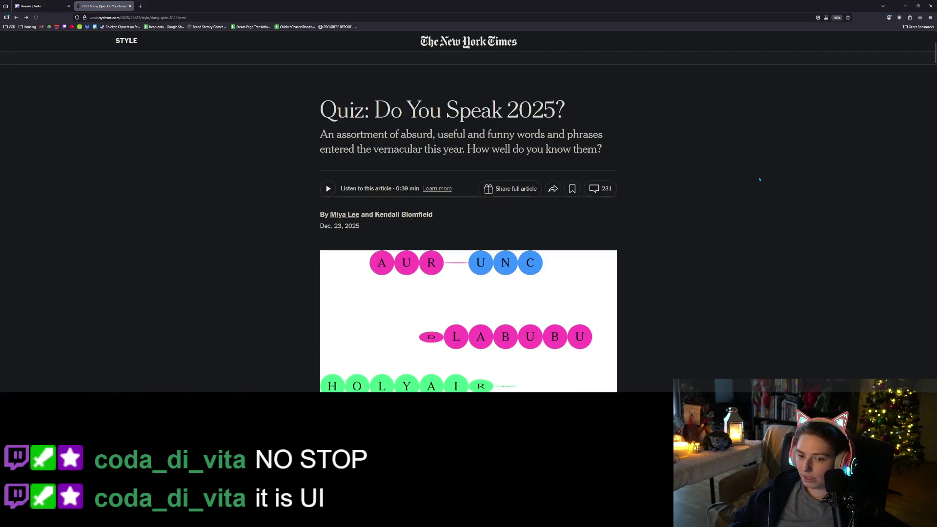
scroll(759, 179, "down", 6)
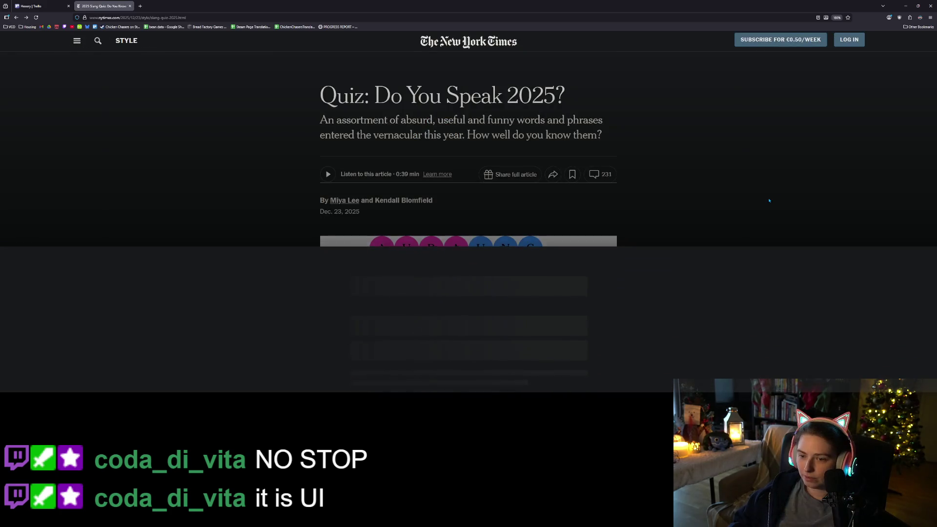
- Dismiss the email autofill suggestions, then close the NYT quiz tab
left_click(664, 315)
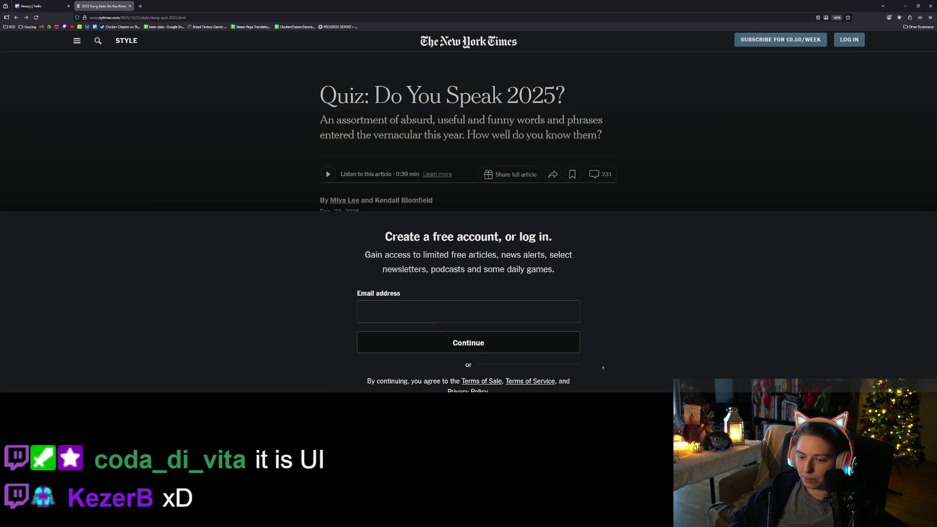
scroll(594, 371, "down", 3)
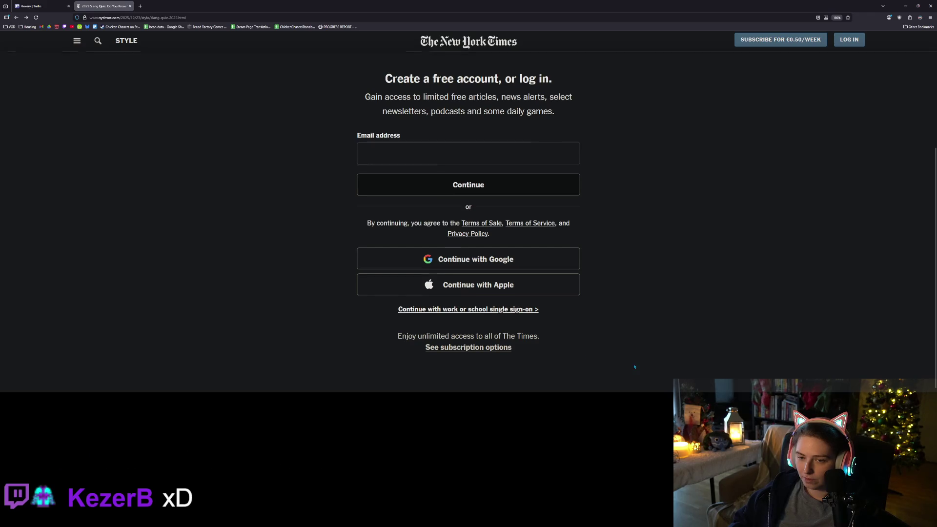
scroll(635, 366, "up", 3)
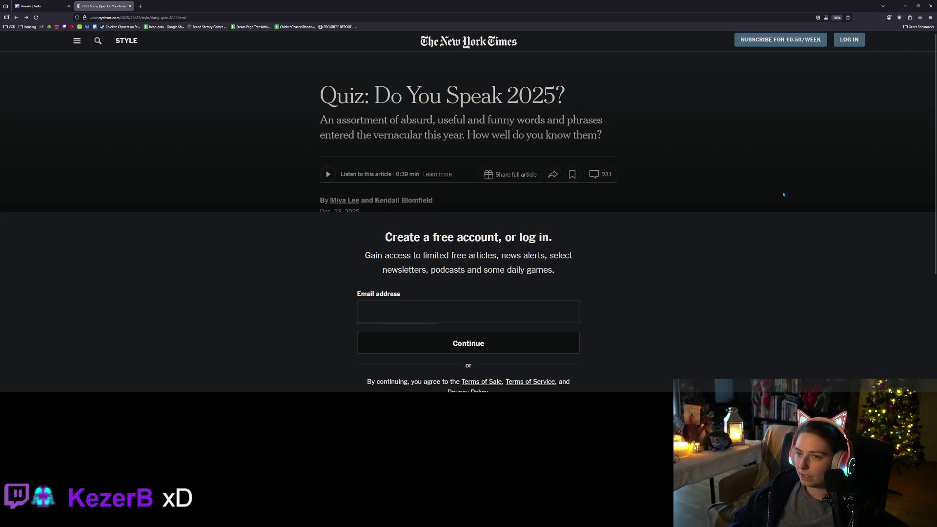
scroll(671, 161, "down", 3)
scroll(669, 159, "up", 3)
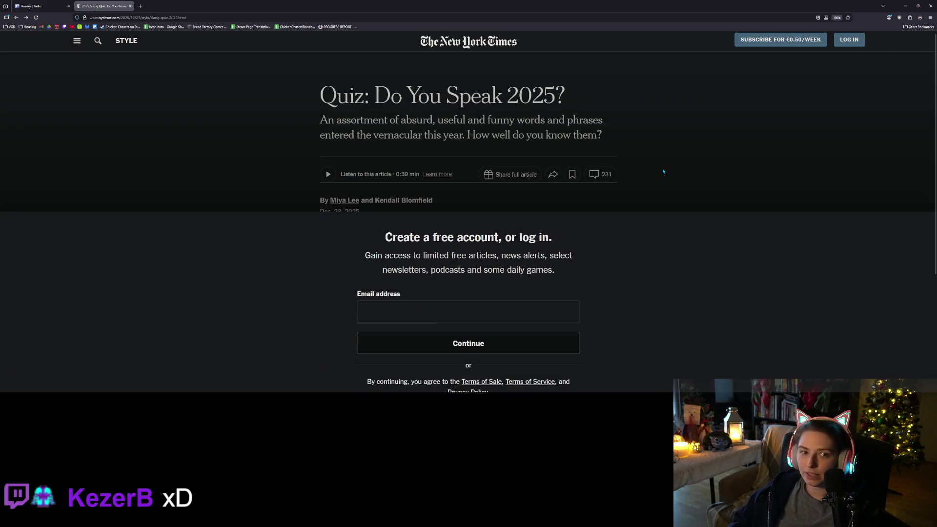
left_click(129, 5)
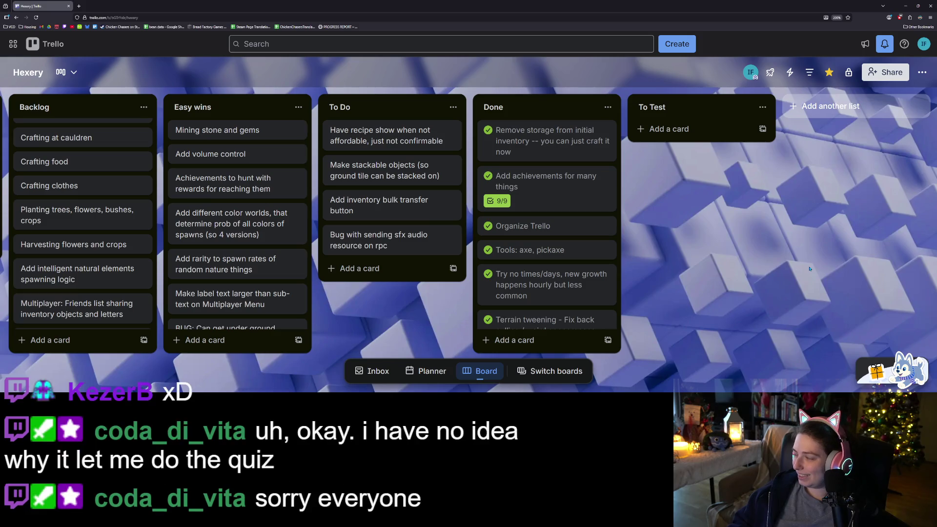
scroll(809, 268, "left", 8)
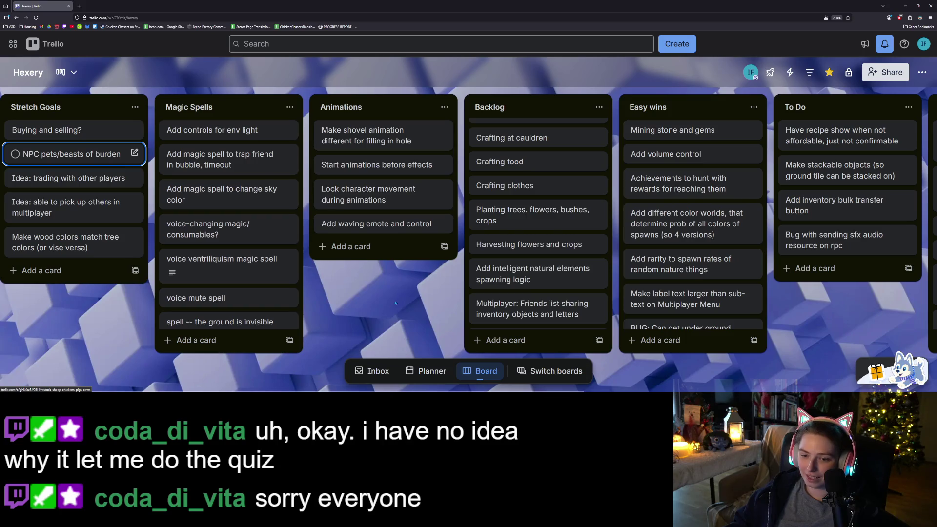
left_click(424, 302)
scroll(398, 308, "right", 8)
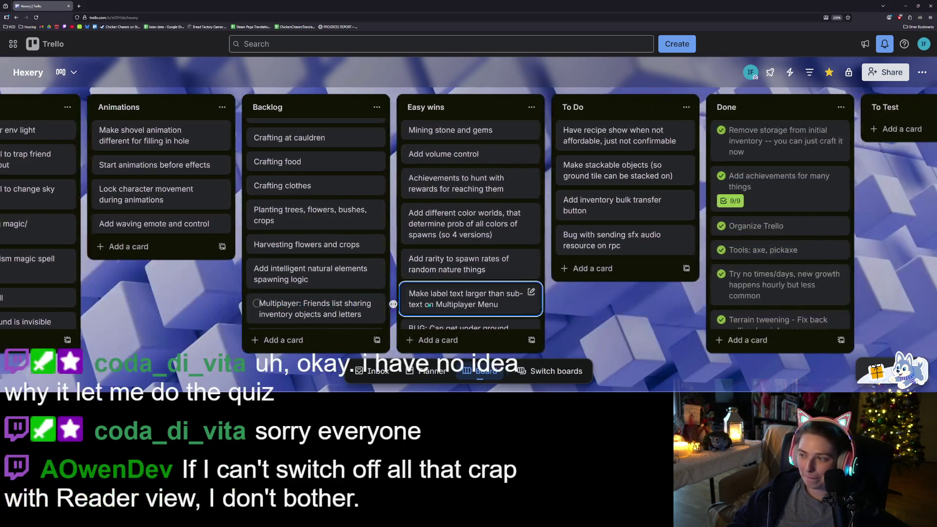
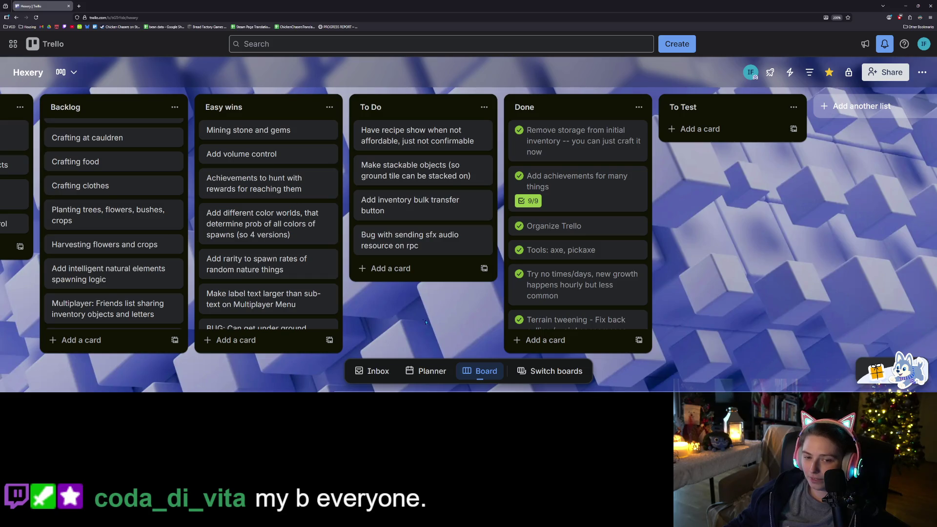
- Browse the Hexery Trello board's task lists, then minimize the browser to reveal the desktop
scroll(259, 293, "down", 5)
scroll(259, 293, "up", 5)
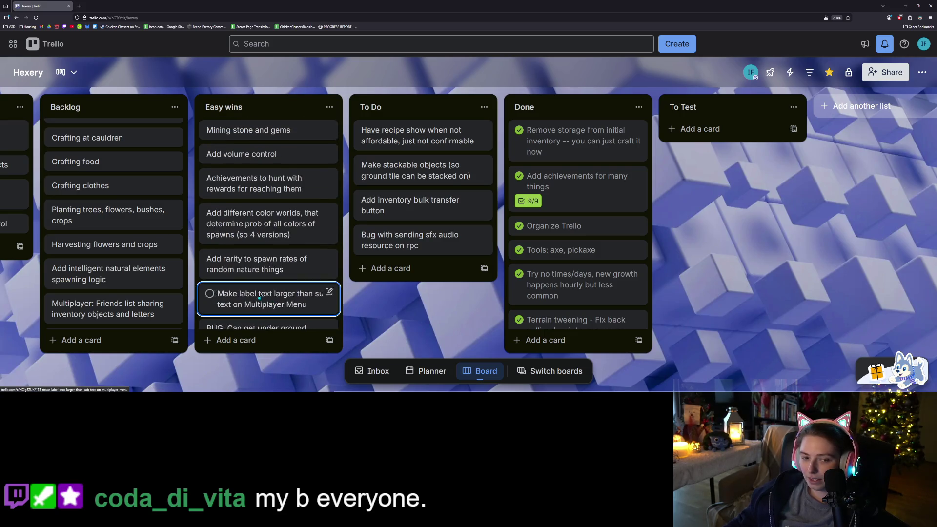
middle_click(434, 328)
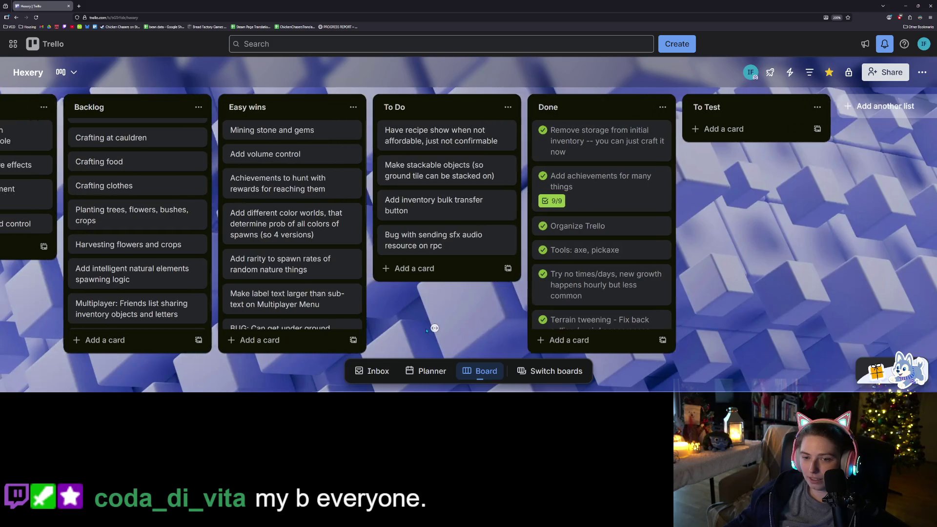
scroll(161, 274, "up", 5)
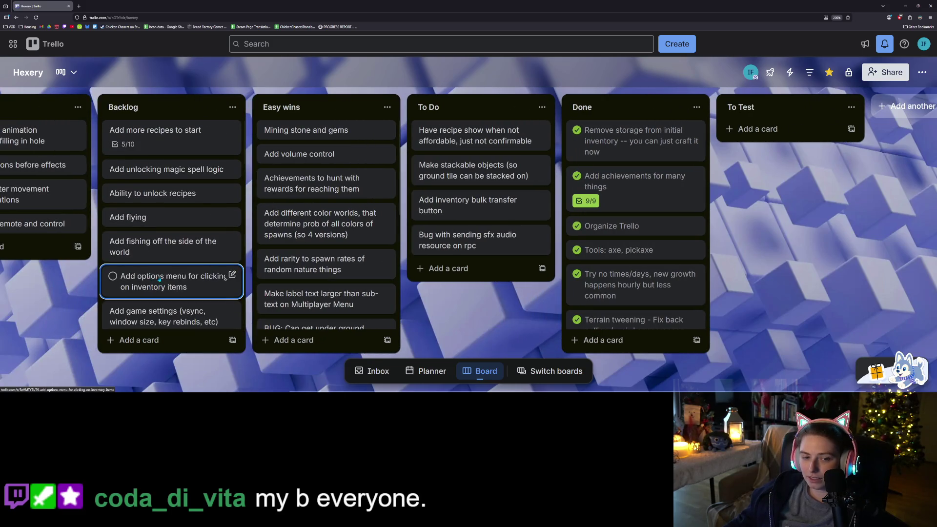
scroll(446, 316, "left", 4)
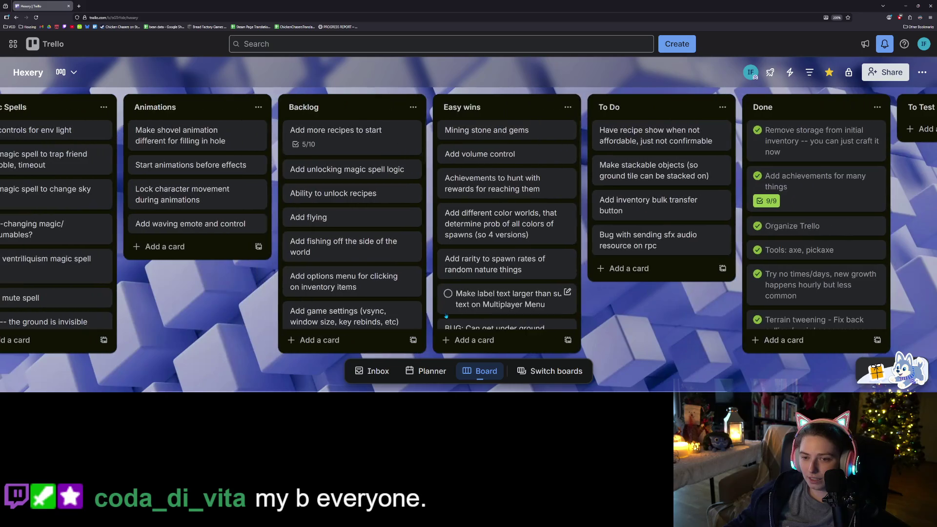
scroll(488, 308, "down", 4)
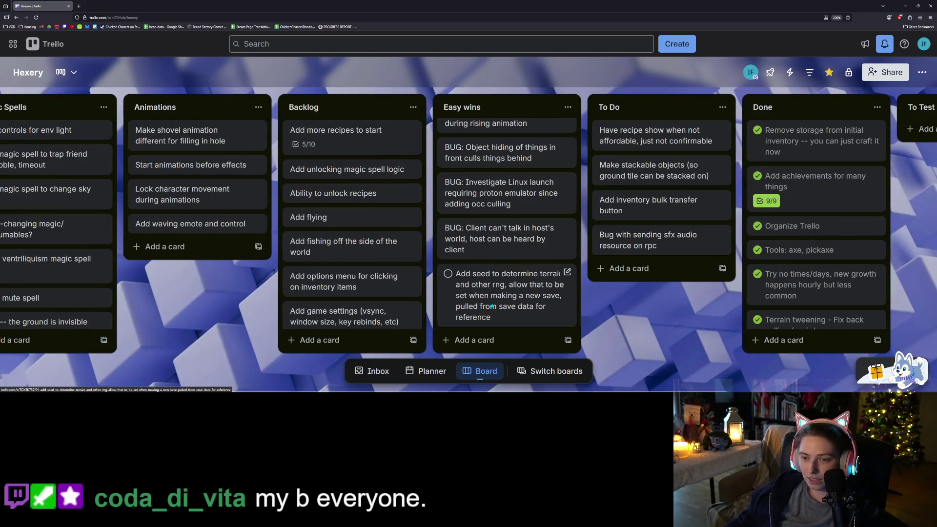
scroll(540, 303, "up", 2)
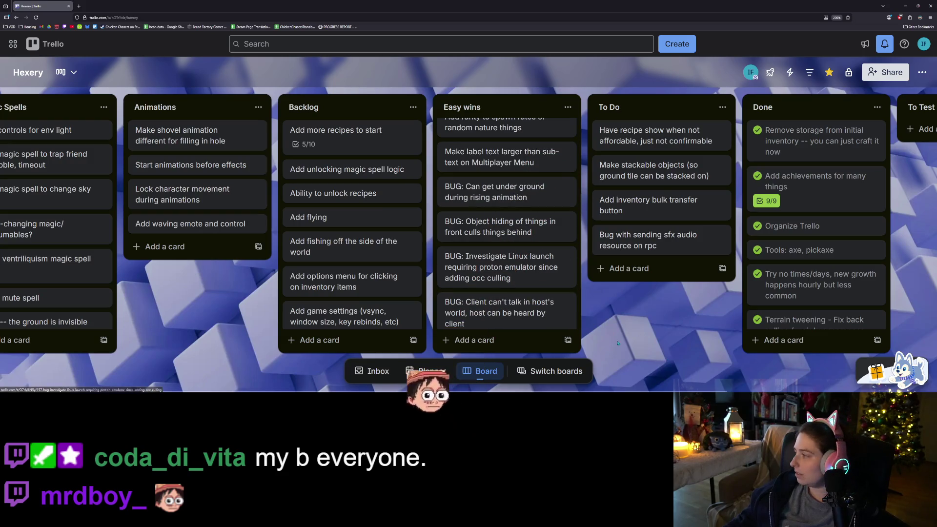
scroll(488, 312, "up", 3)
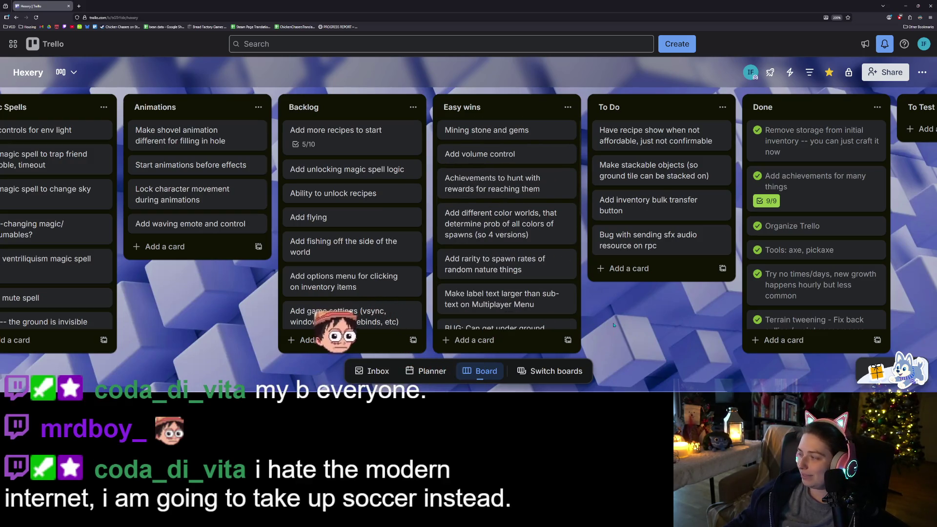
scroll(625, 316, "right", 1)
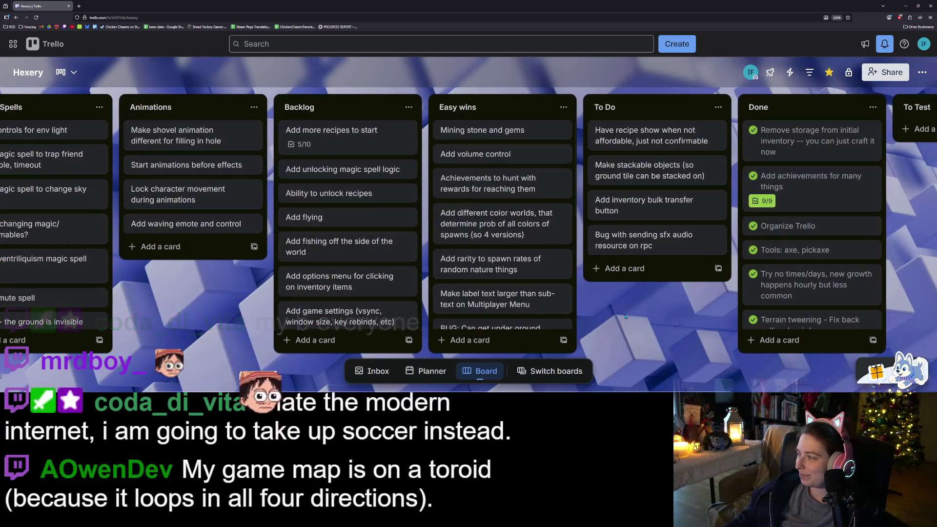
scroll(626, 318, "right", 2)
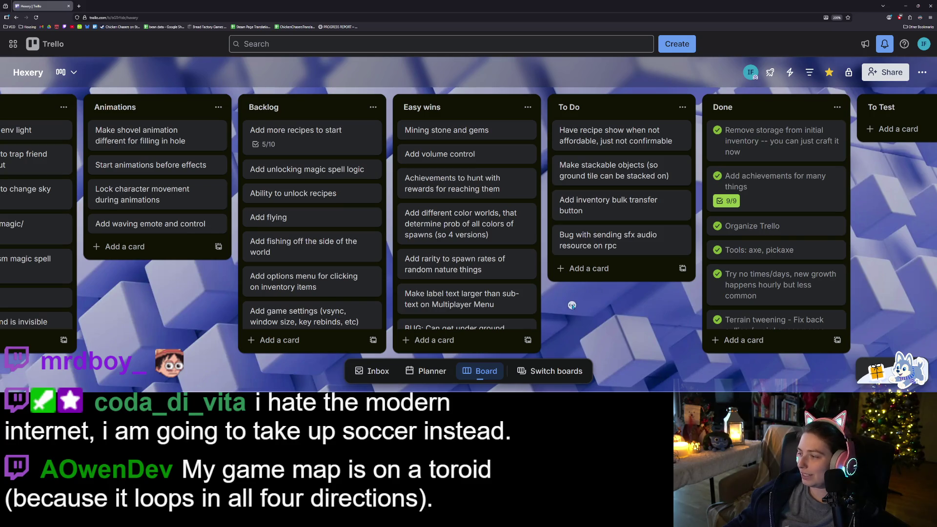
scroll(588, 306, "right", 2)
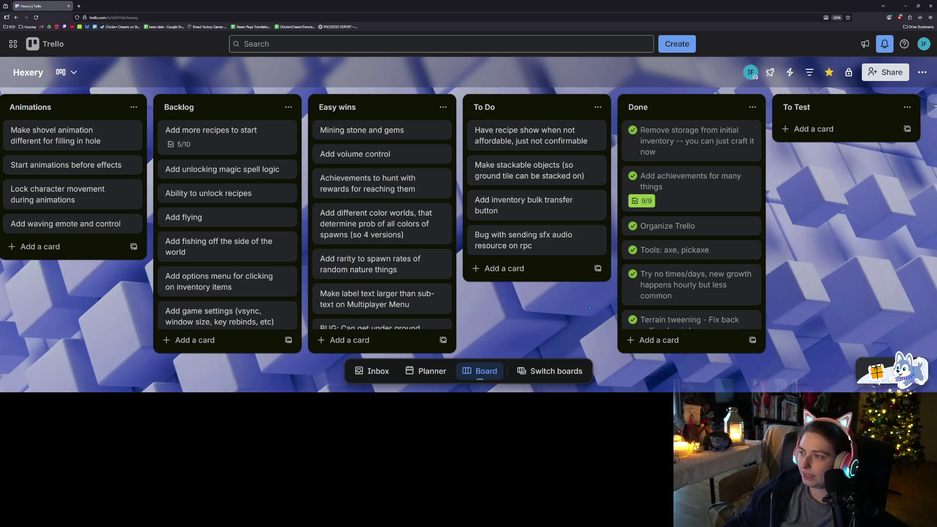
left_click(908, 5)
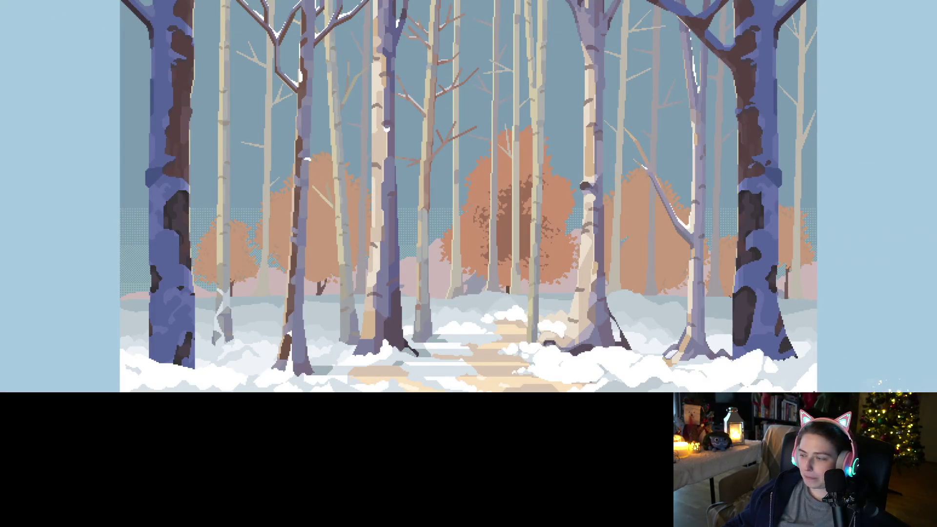
- Switch back to the Godot editor and collapse the Output log panel
key("alt+Tab")
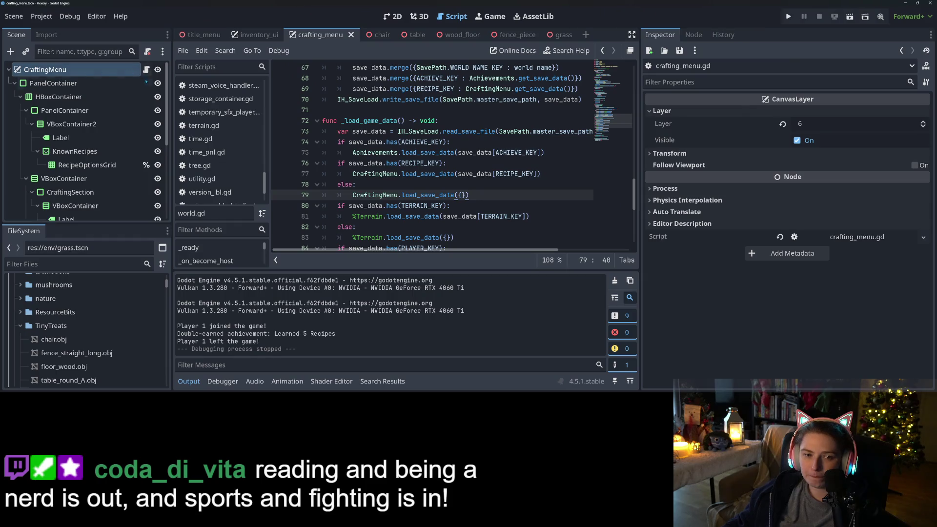
scroll(115, 135, "down", 5)
scroll(443, 205, "down", 6)
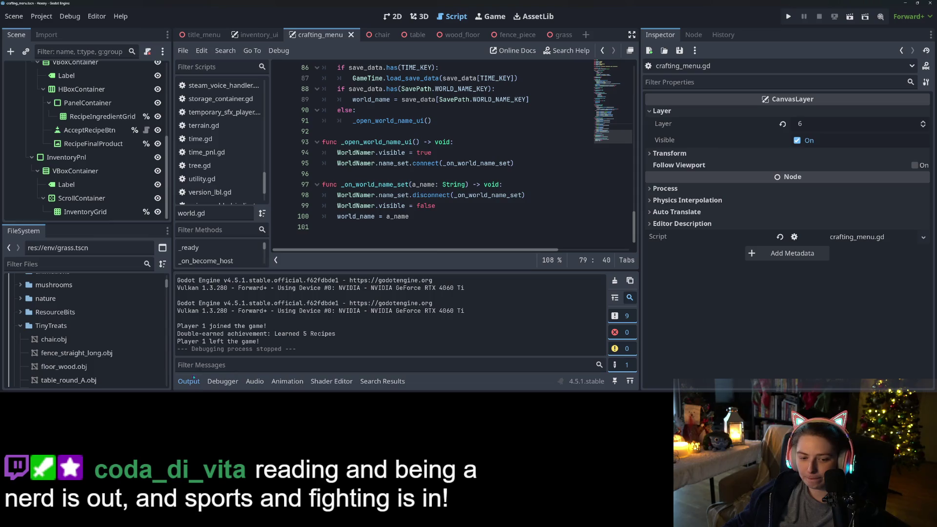
left_click(189, 381)
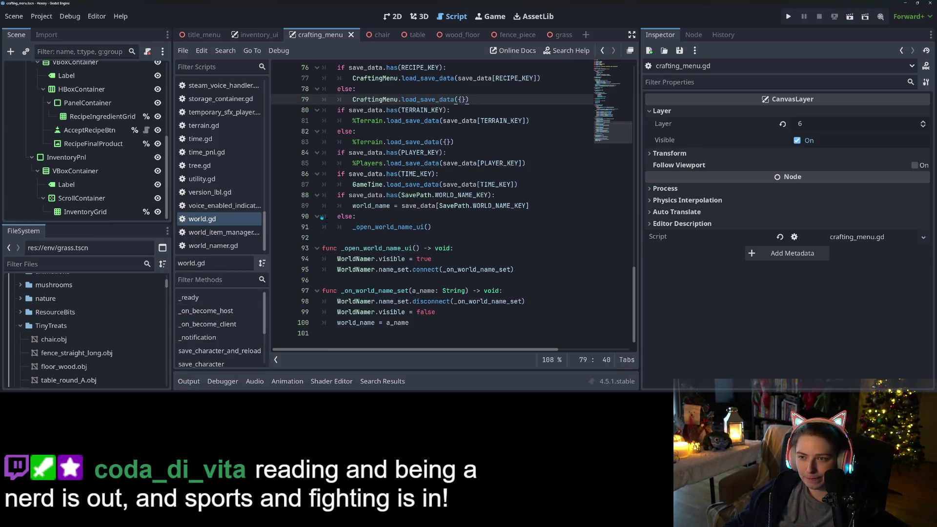
- Close the chair, table and wood_floor scene tabs
left_click(369, 35)
left_click(386, 35)
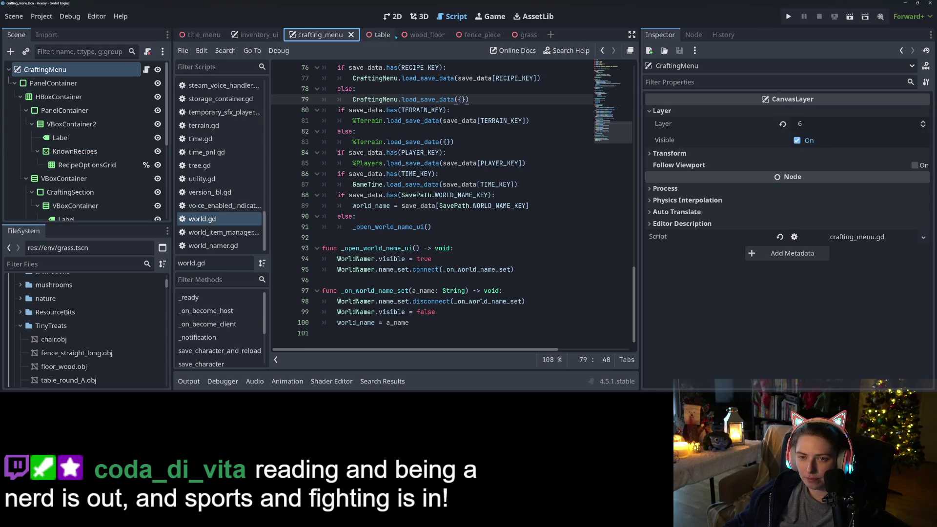
left_click(369, 34)
left_click(386, 35)
left_click(385, 35)
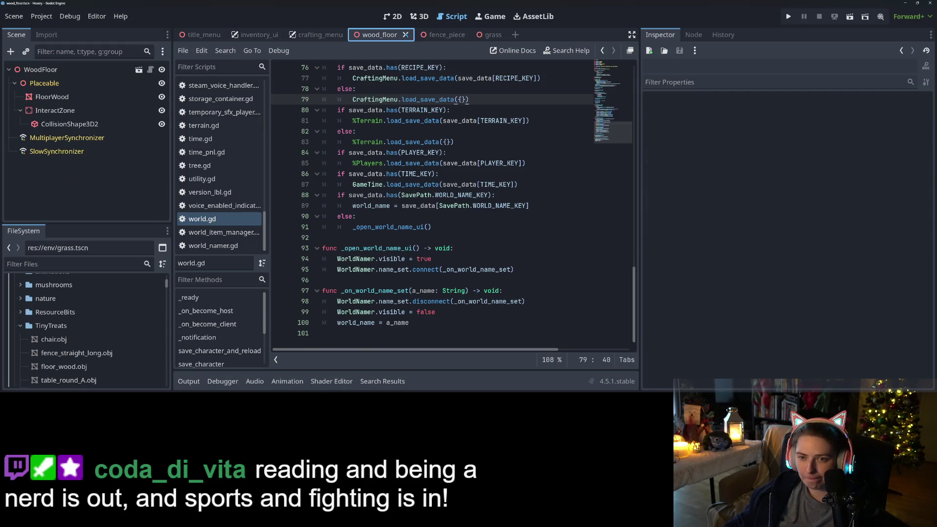
left_click(406, 34)
- Close the grass, fence_piece and empty scene tabs, then Ctrl+click load_save_data in world.gd
left_click(388, 35)
left_click(415, 35)
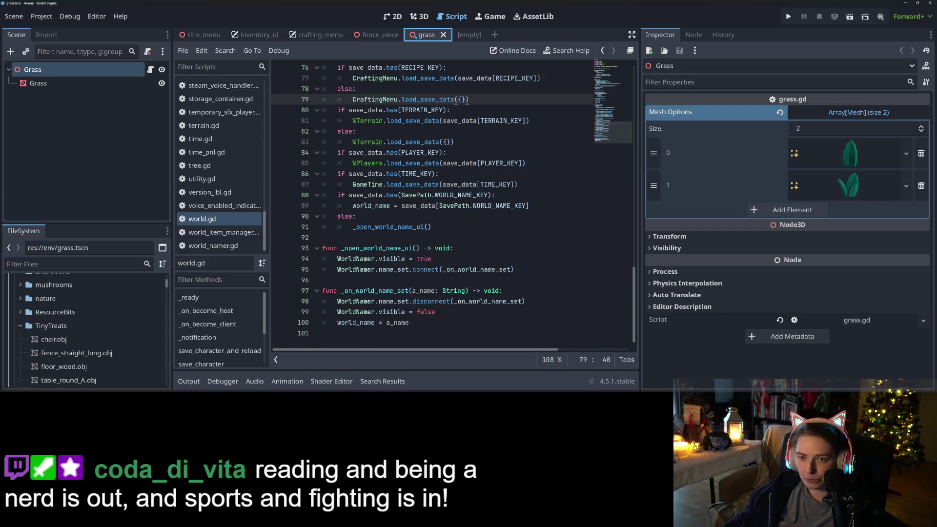
left_click(443, 34)
left_click(406, 35)
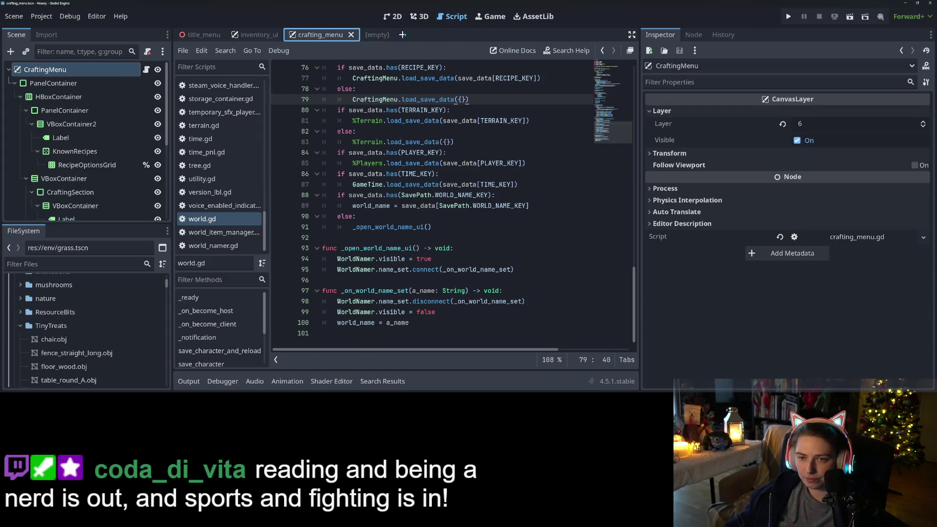
left_click(385, 34)
left_click(386, 35)
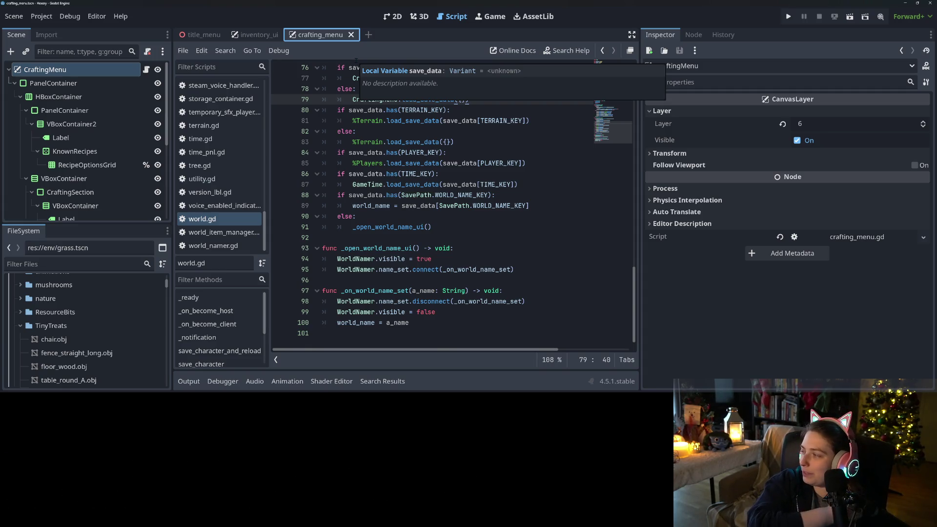
left_click(326, 163)
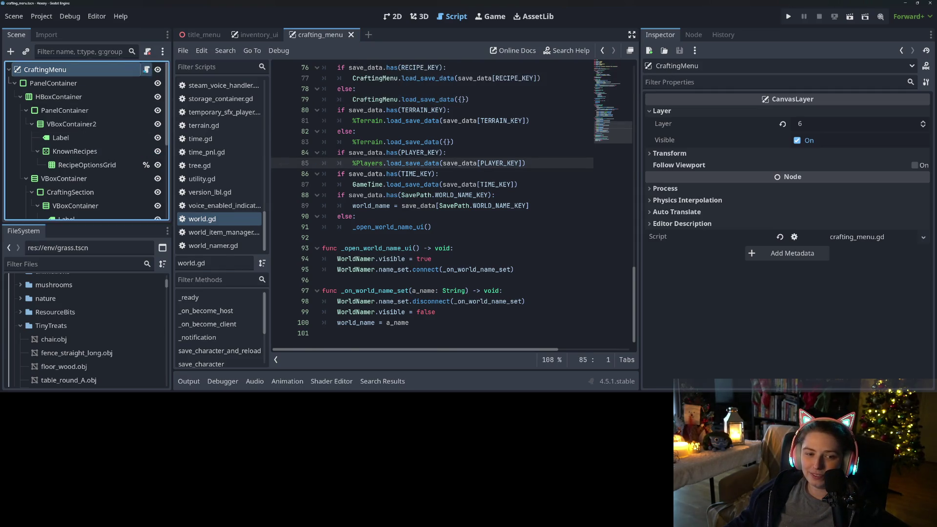
left_click(146, 69)
scroll(83, 149, "down", 1)
scroll(439, 232, "down", 10)
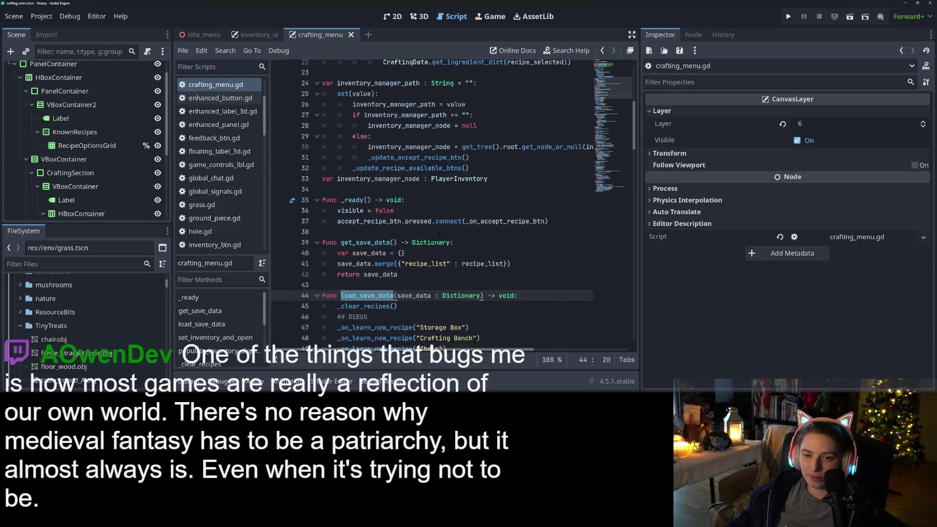
scroll(397, 227, "down", 1)
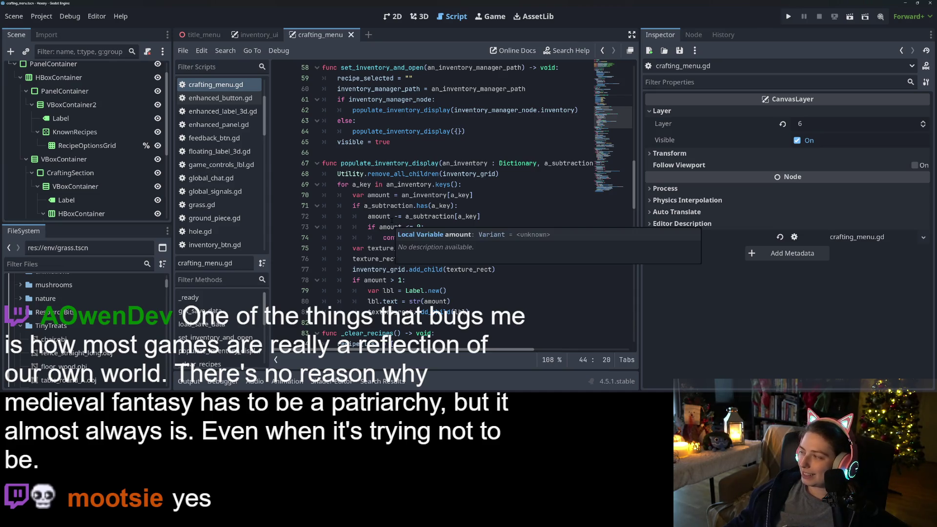
scroll(614, 240, "down", 12)
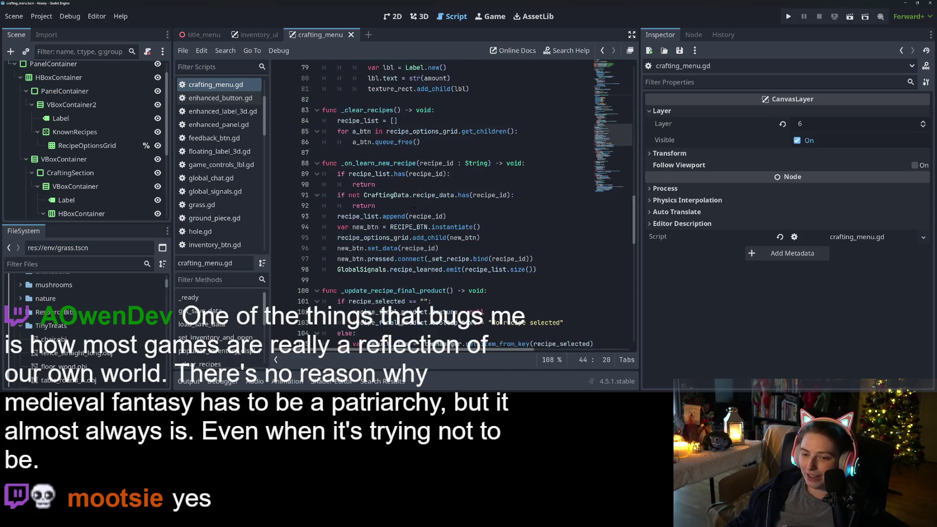
mouse_move(639, 251)
left_mouse_down()
mouse_move(773, 251)
mouse_move(751, 251)
left_mouse_up()
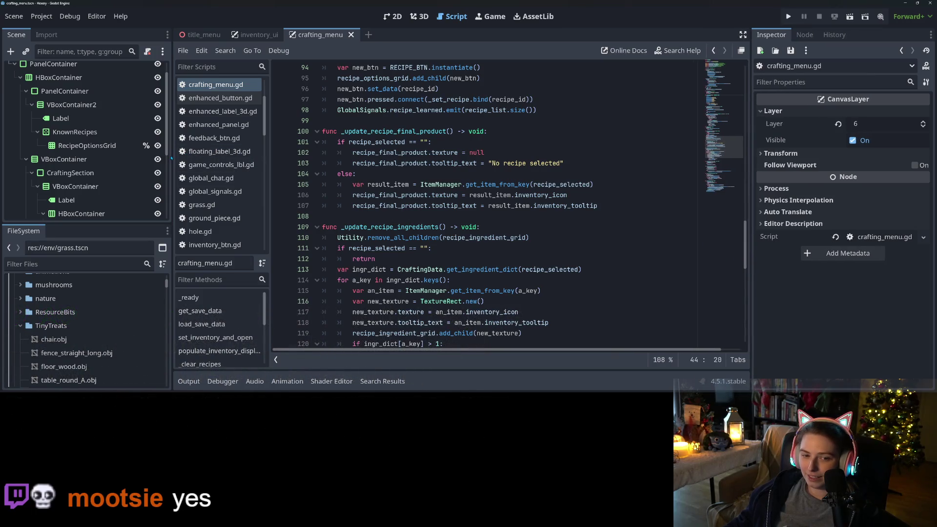
left_click_drag(172, 155, 151, 156)
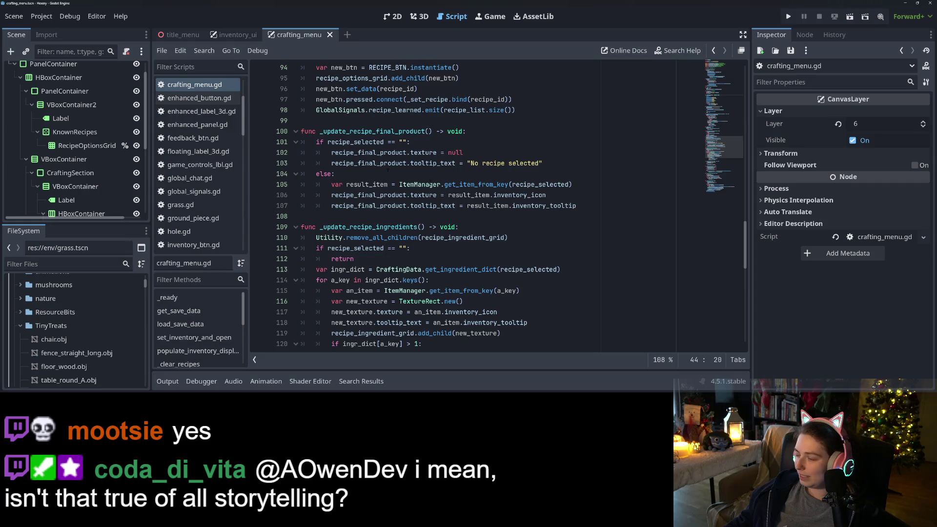
scroll(480, 235, "down", 5)
scroll(481, 234, "down", 9)
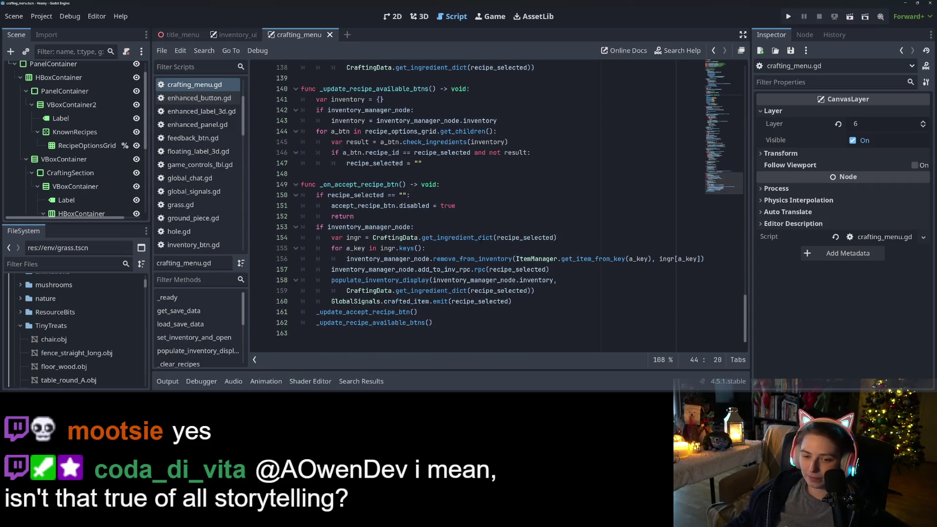
left_click(372, 195)
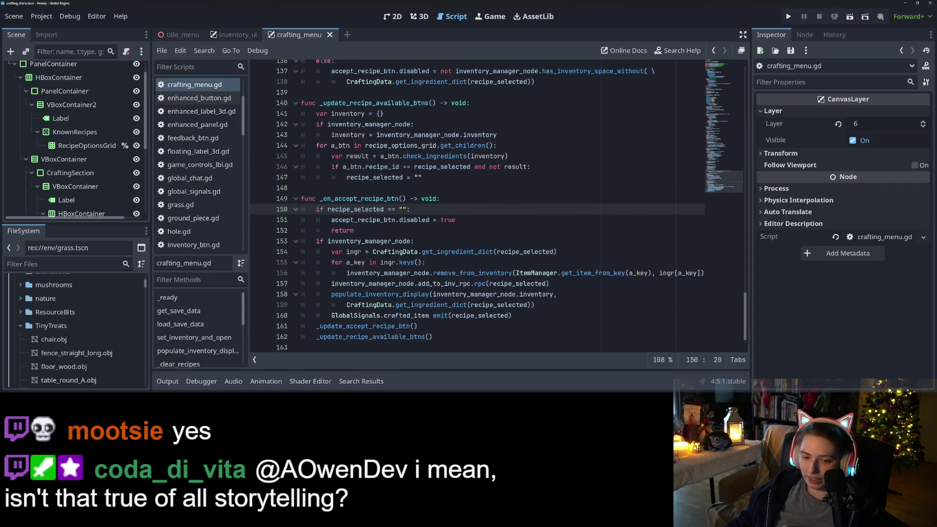
double_click(371, 323)
scroll(371, 322, "up", 5)
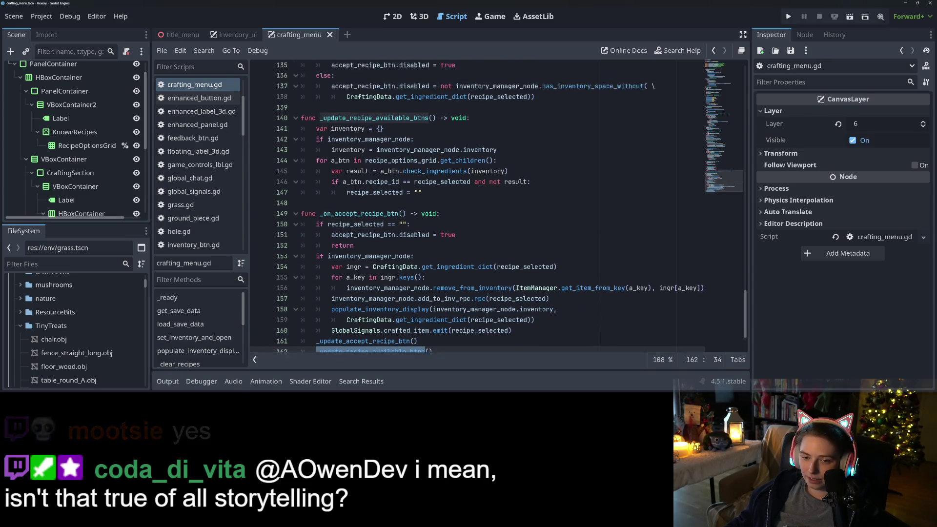
scroll(486, 216, "down", 2)
left_click(486, 216)
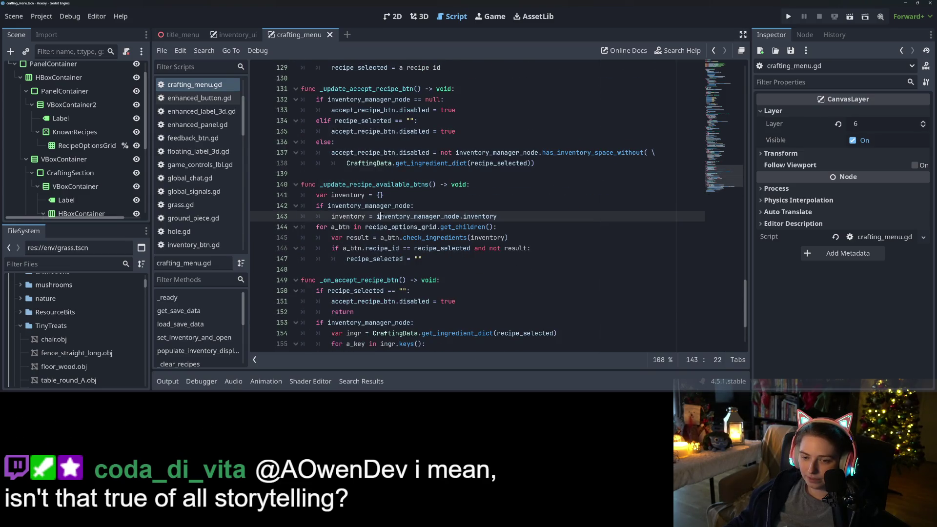
left_click(411, 238)
left_click(410, 227)
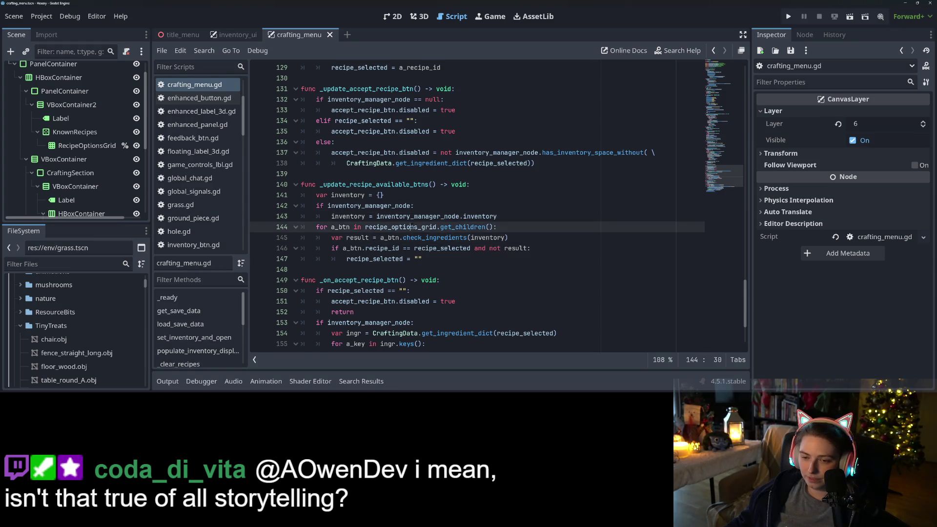
double_click(432, 238)
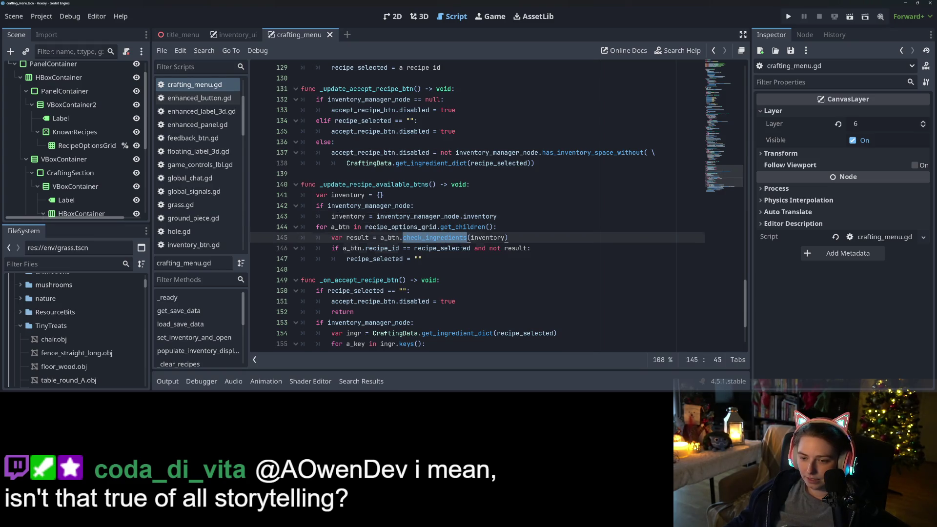
double_click(460, 248)
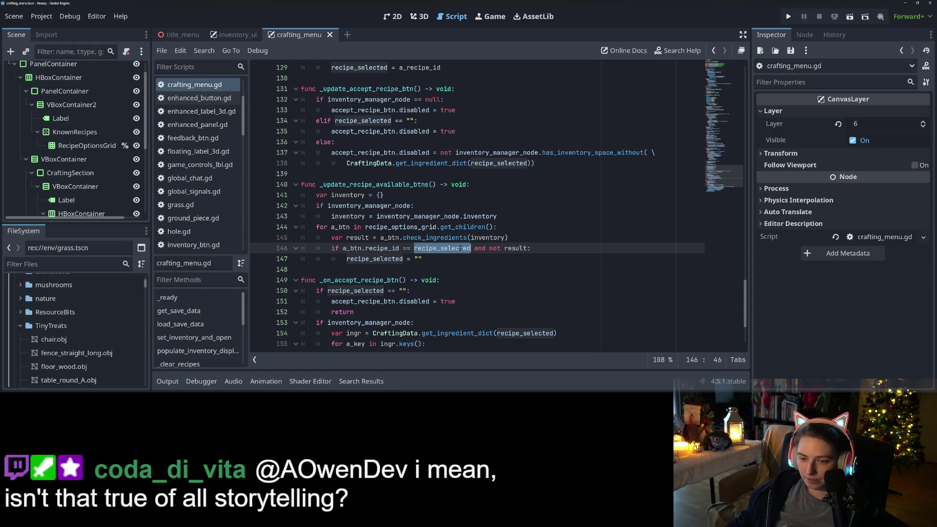
double_click(381, 248)
left_click_drag(426, 259, 326, 232)
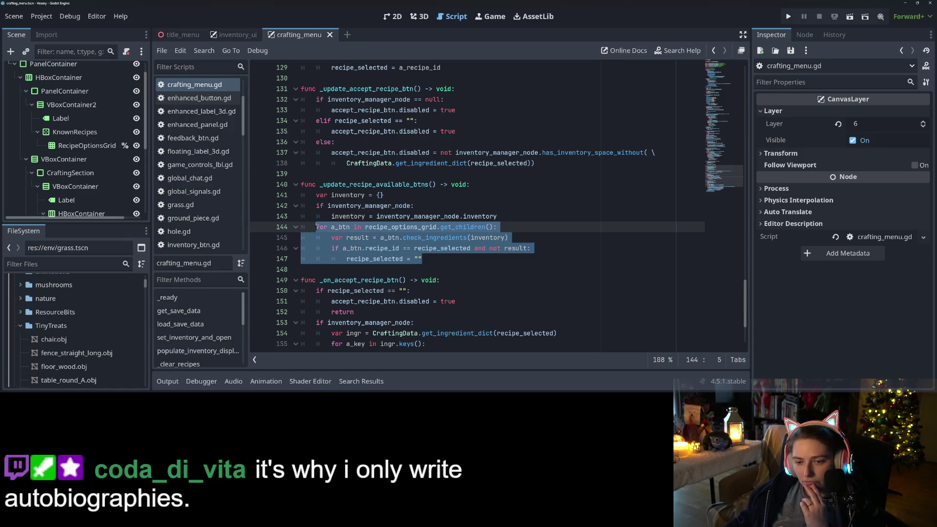
- Comment out the check_ingredients button loop on lines 144–147 of crafting_menu.gd
key("ctrl+k")
double_click(427, 239)
triple_click(427, 239)
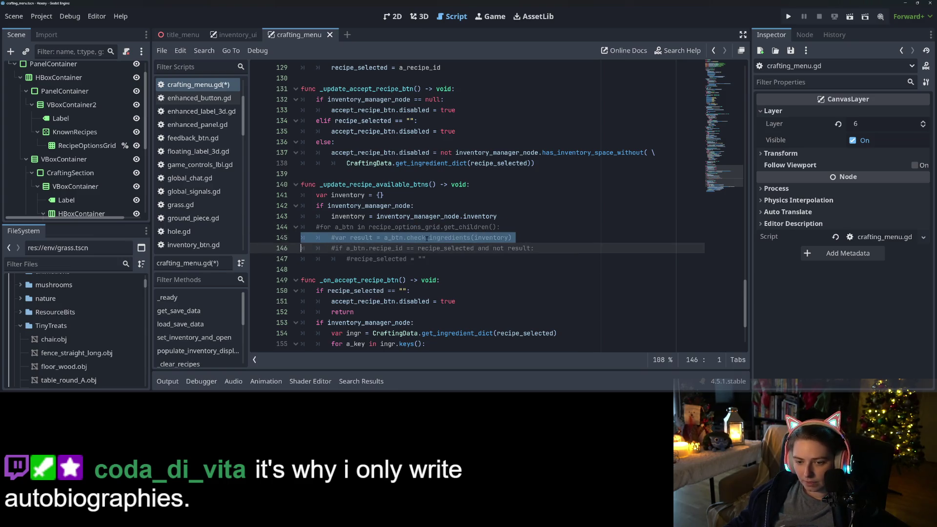
left_click_drag(357, 233, 351, 259)
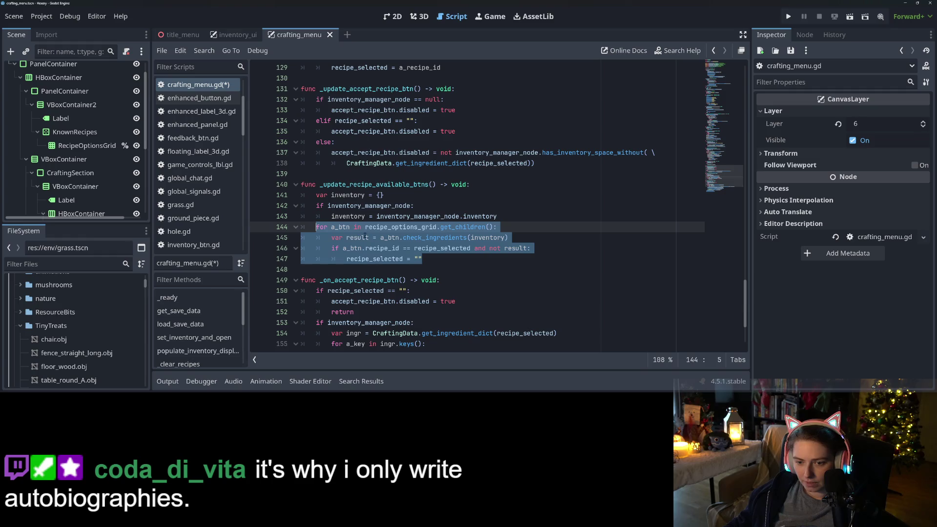
key("ctrl+k")
left_click(440, 237)
double_click(419, 237)
triple_click(418, 238)
double_click(419, 238)
triple_click(418, 237)
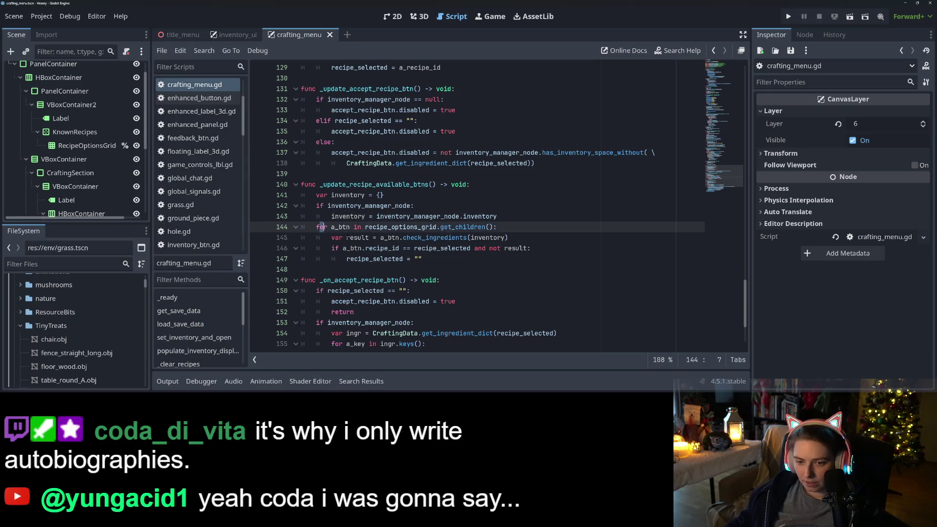
left_click_drag(317, 227, 423, 259)
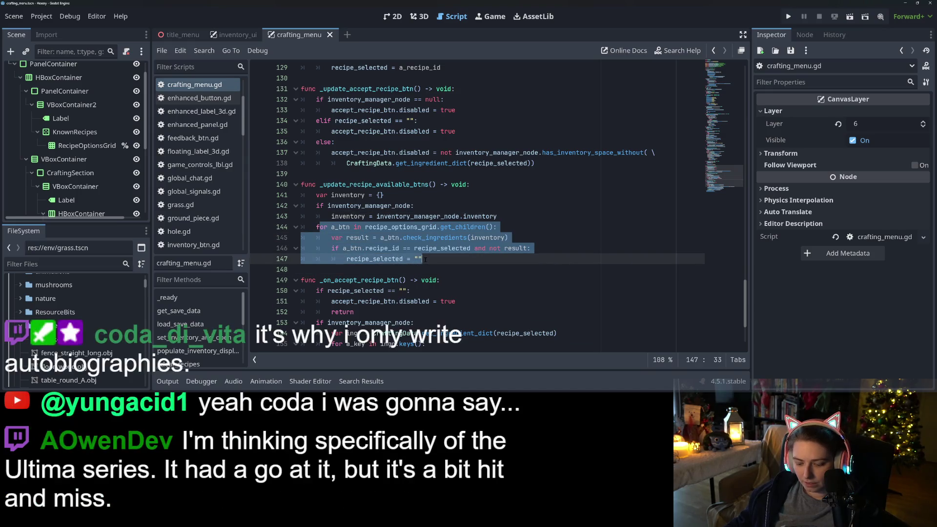
key("ctrl+k")
- Save crafting_menu.gd, reviewing the inventory_manager_node and recipe_selected lines around it
left_click(429, 237)
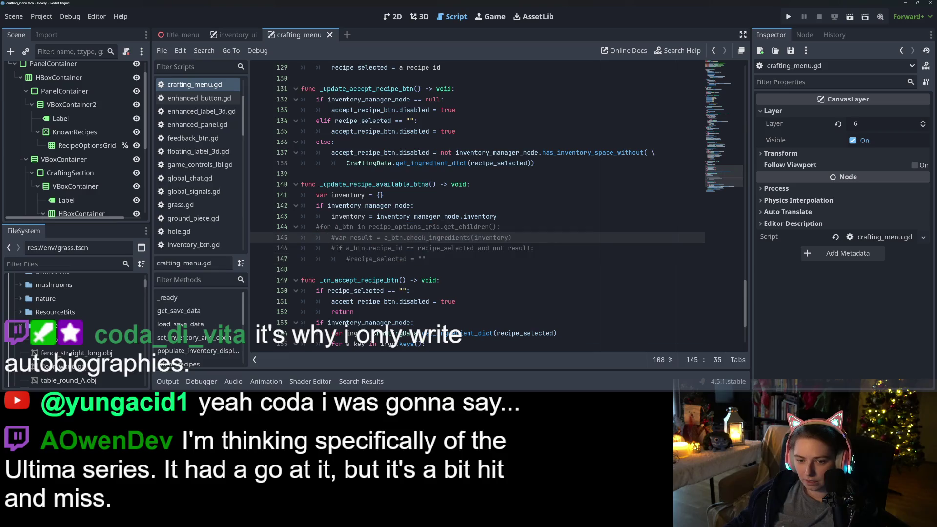
double_click(407, 216)
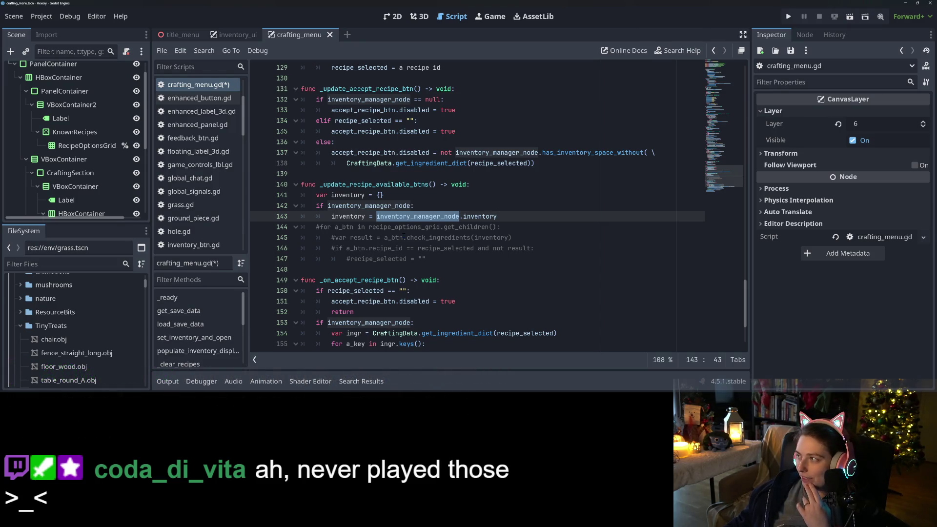
left_click(384, 227)
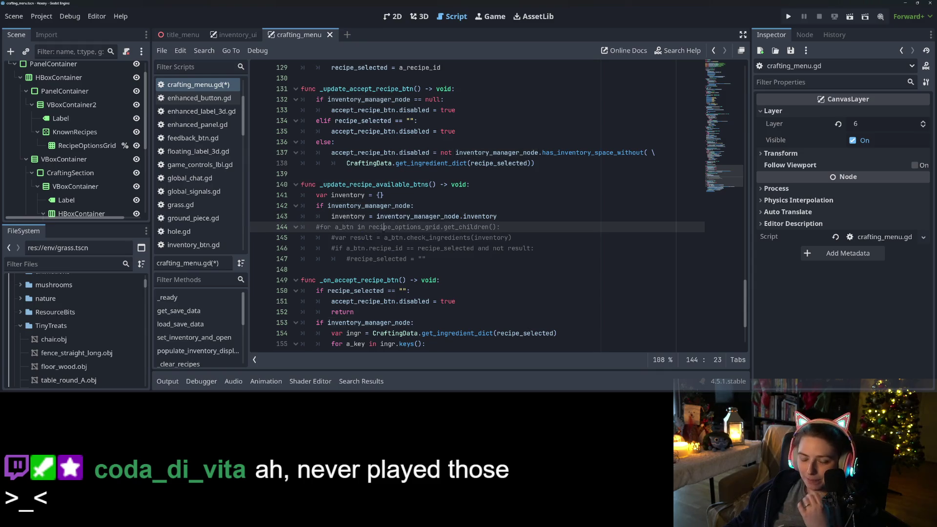
key("ctrl+s")
left_click(336, 216)
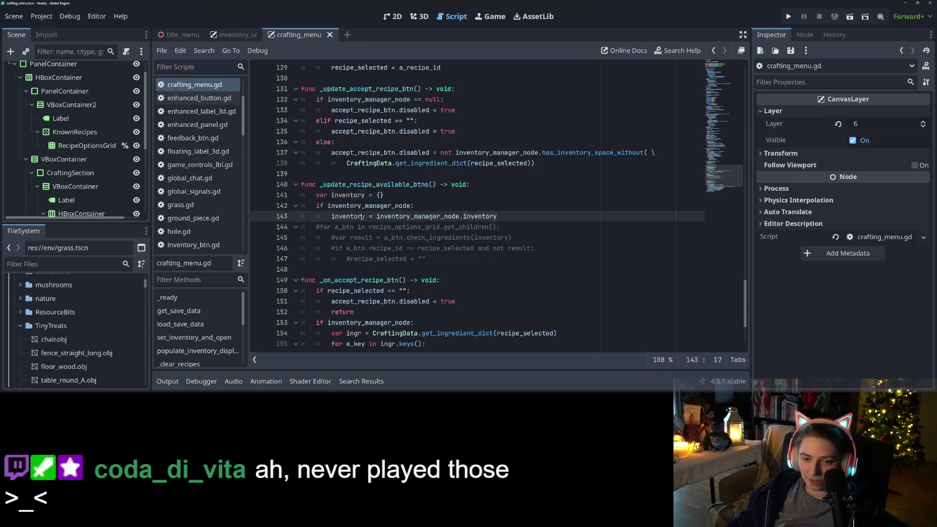
double_click(418, 216)
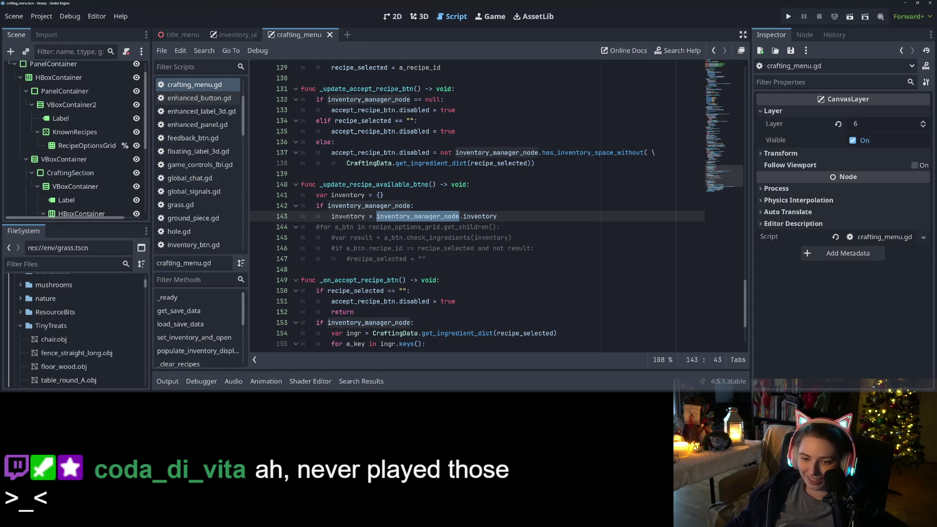
double_click(344, 216)
key("ctrl+s")
double_click(452, 248)
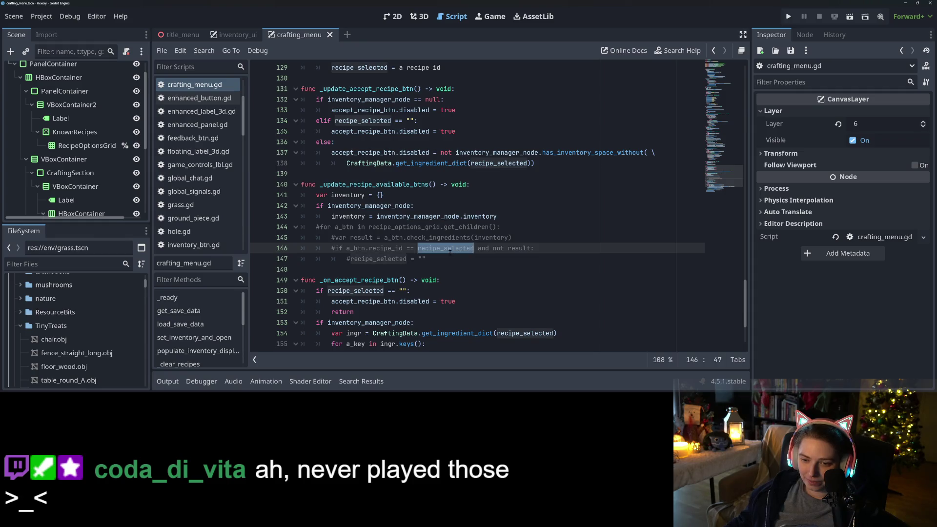
double_click(436, 238)
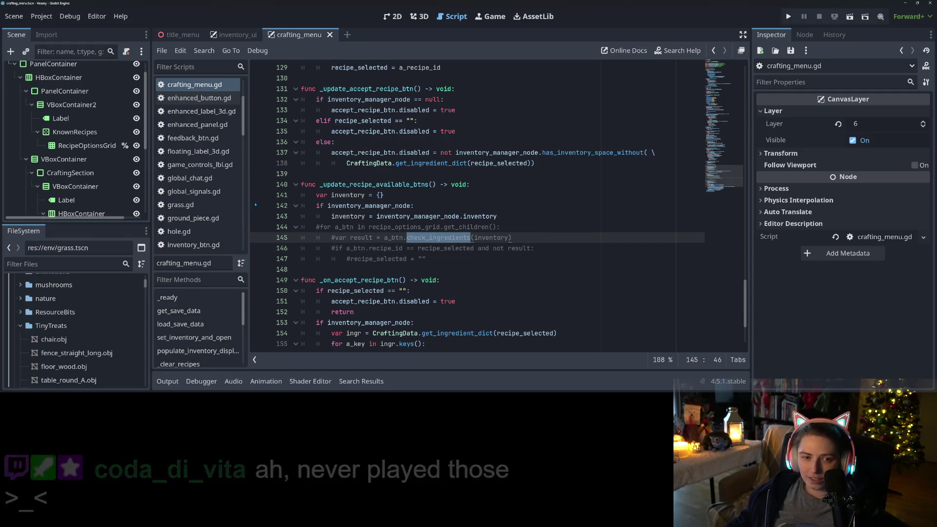
- Scroll to the top of crafting_menu.gd and Ctrl+click the RECIPE_BTN preload on line 3
scroll(214, 172, "up", 3)
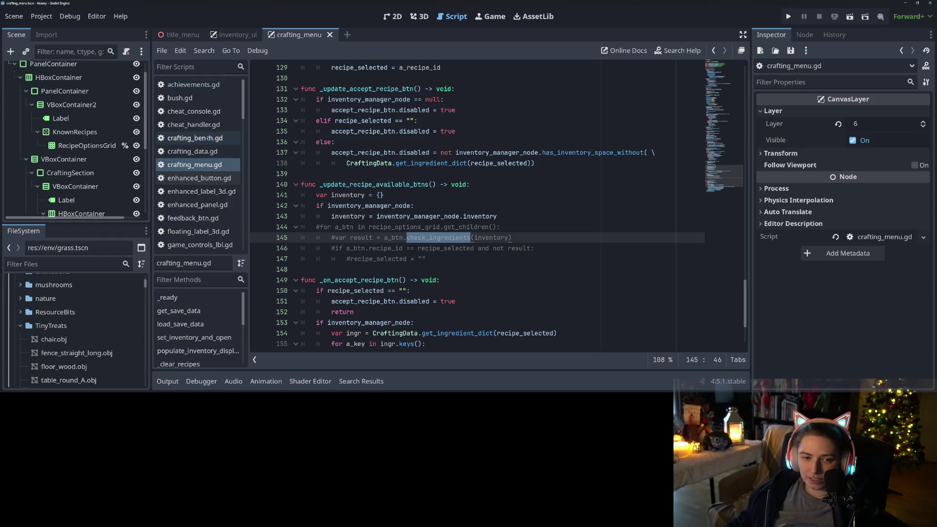
scroll(214, 176, "down", 5)
scroll(214, 185, "down", 8)
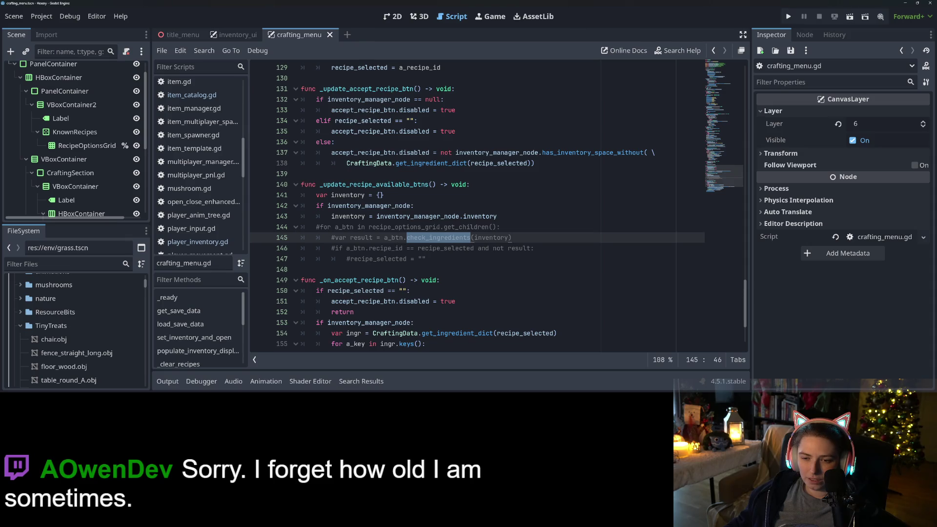
left_click(451, 226)
scroll(476, 205, "up", 6)
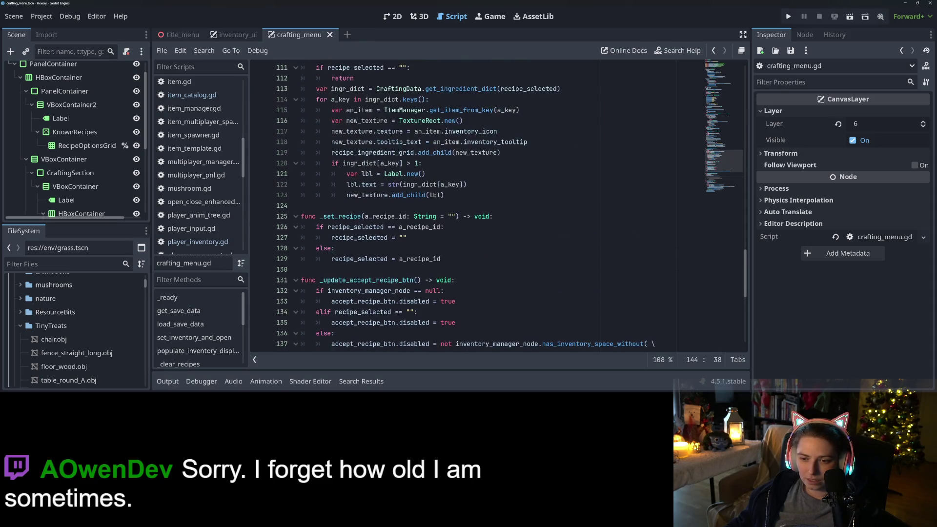
scroll(471, 256, "up", 12)
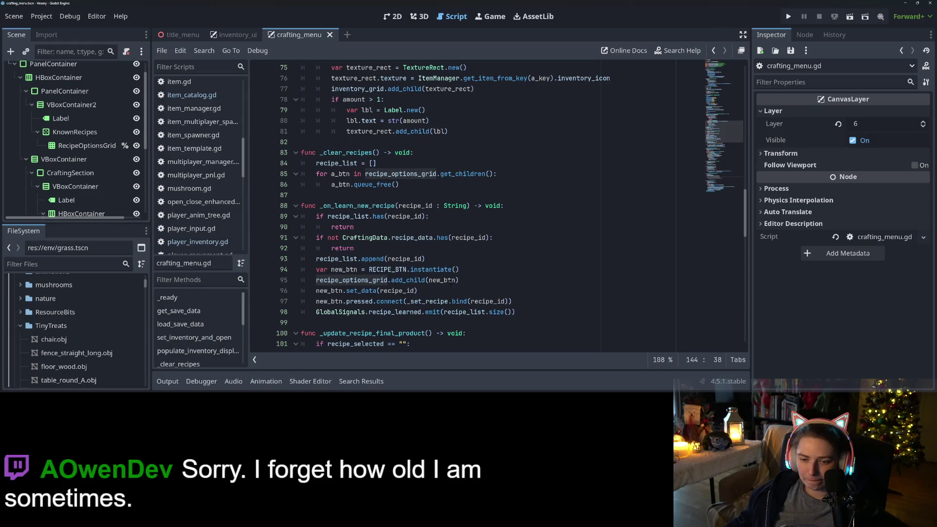
scroll(450, 282, "up", 20)
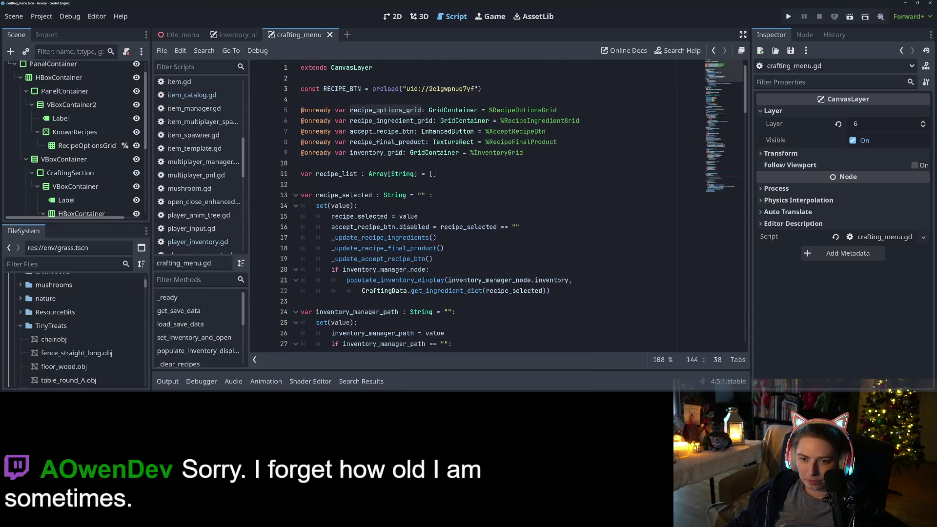
double_click(392, 120)
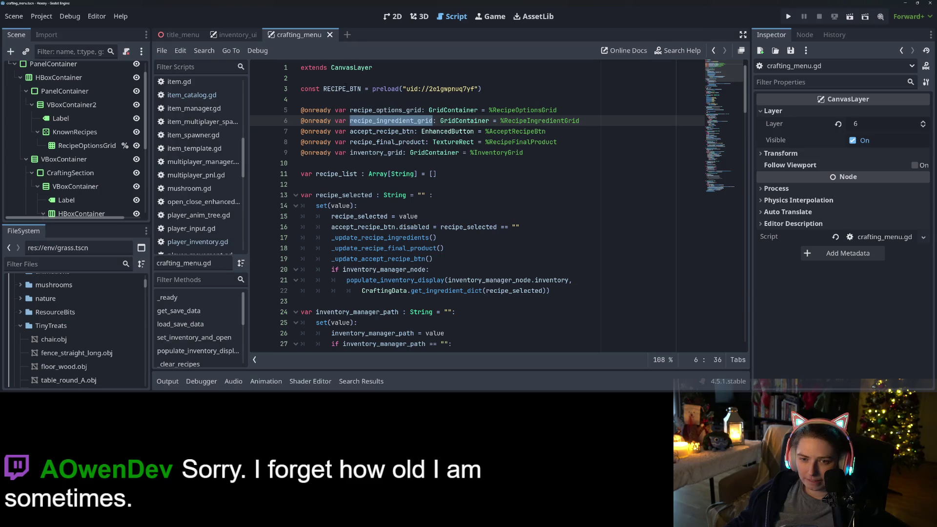
left_click(347, 89)
left_click(437, 90, "ctrl")
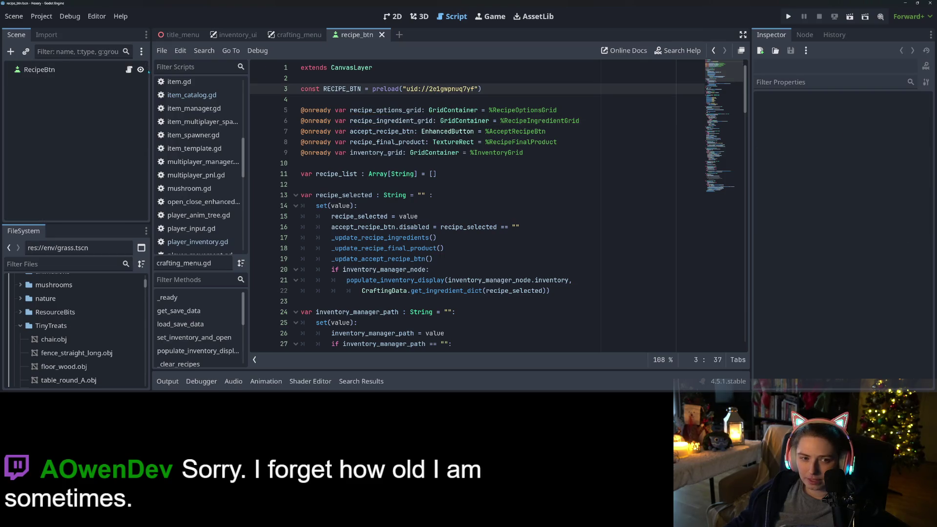
- In recipe_btn.gd, comment out the check_ingredients function on lines 13–22
left_click(129, 69)
left_click(376, 142)
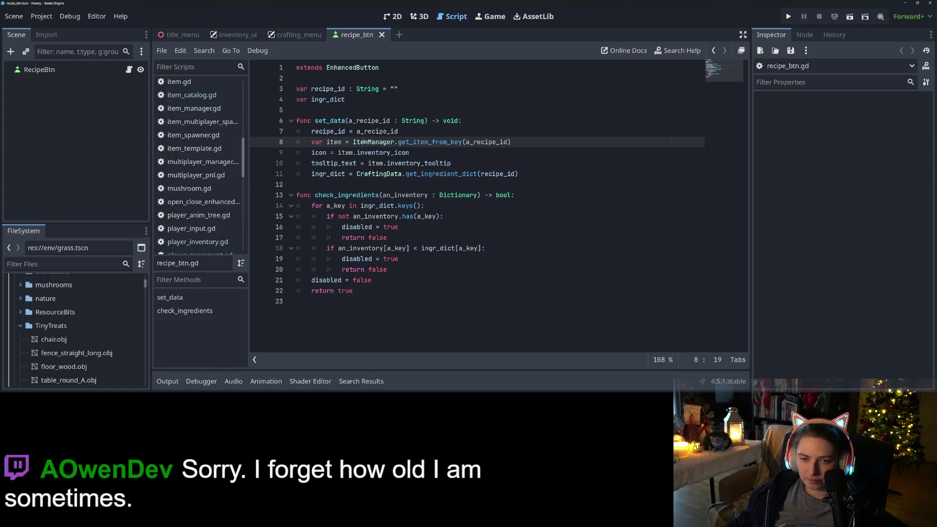
double_click(367, 195)
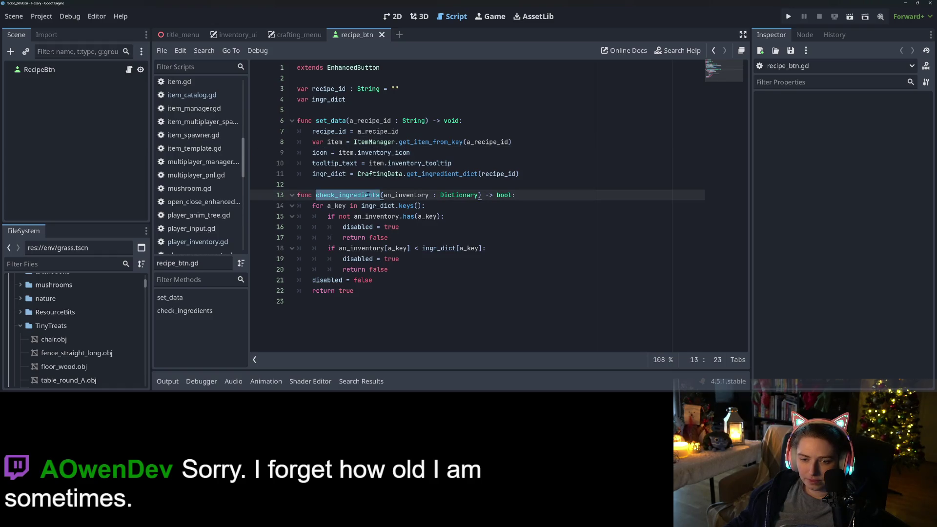
left_click(366, 195)
mouse_move(299, 195)
left_mouse_down()
mouse_move(380, 249)
mouse_move(379, 287)
left_mouse_up()
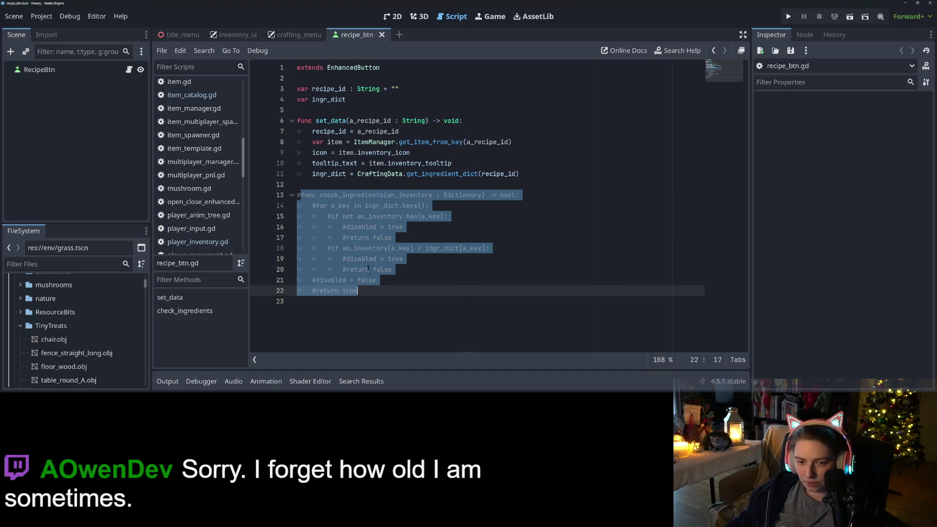
key("ctrl+k")
- Save recipe_btn.gd and run the game to test the change
left_click(339, 184)
key("ctrl+s")
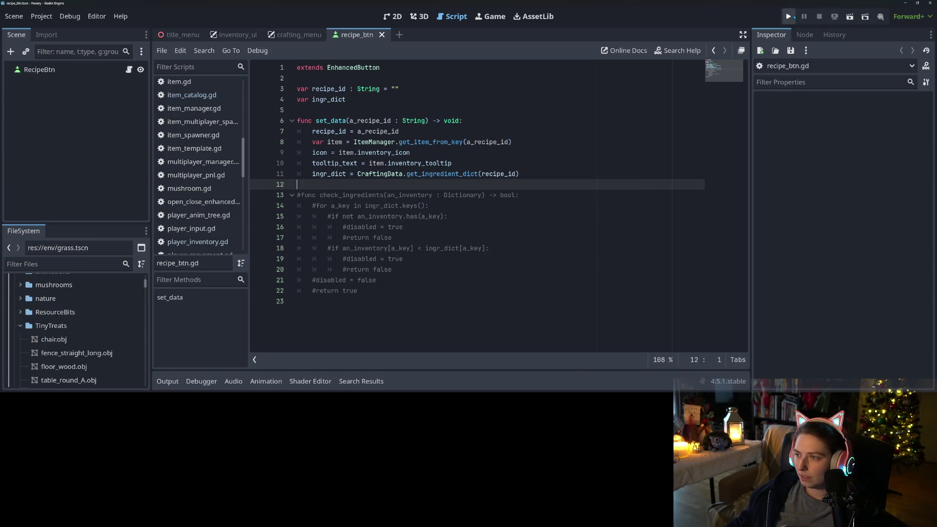
left_click(789, 17)
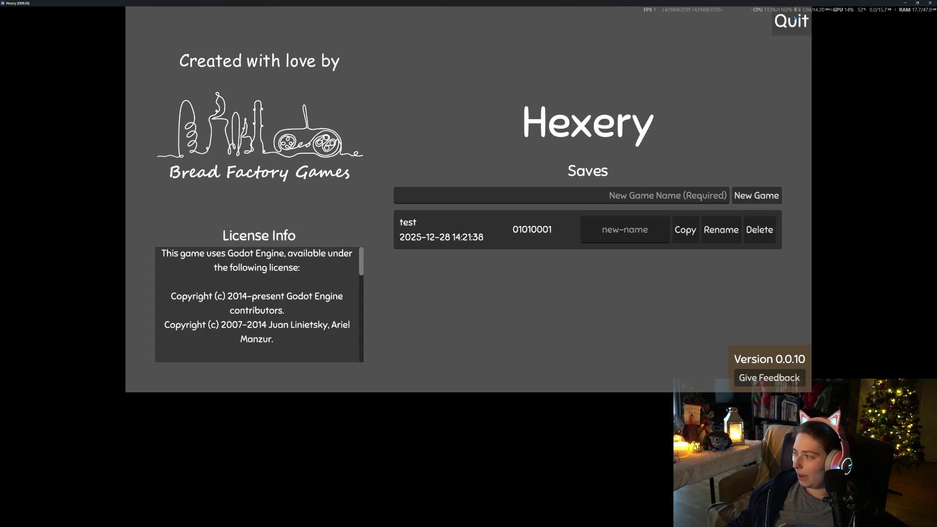
- Load the 'test' save and start walking toward the crafting table
left_click(497, 228)
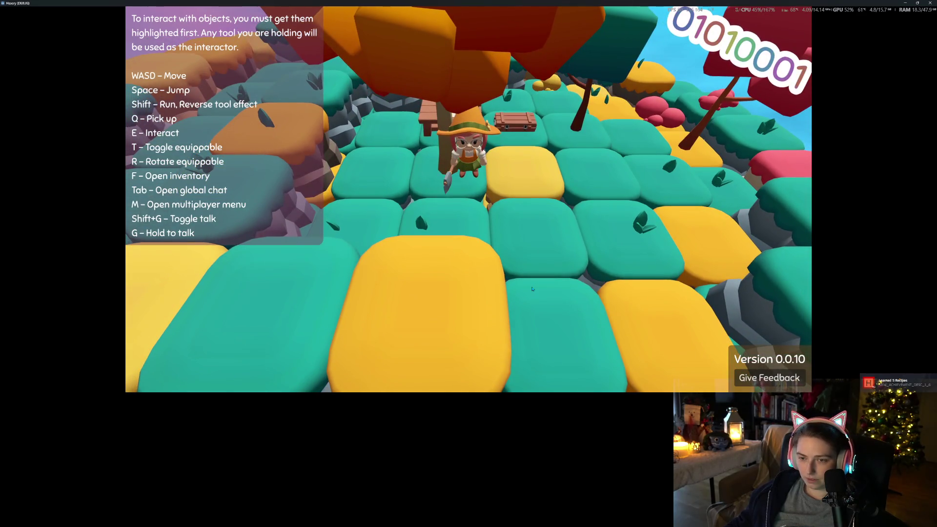
key("w")
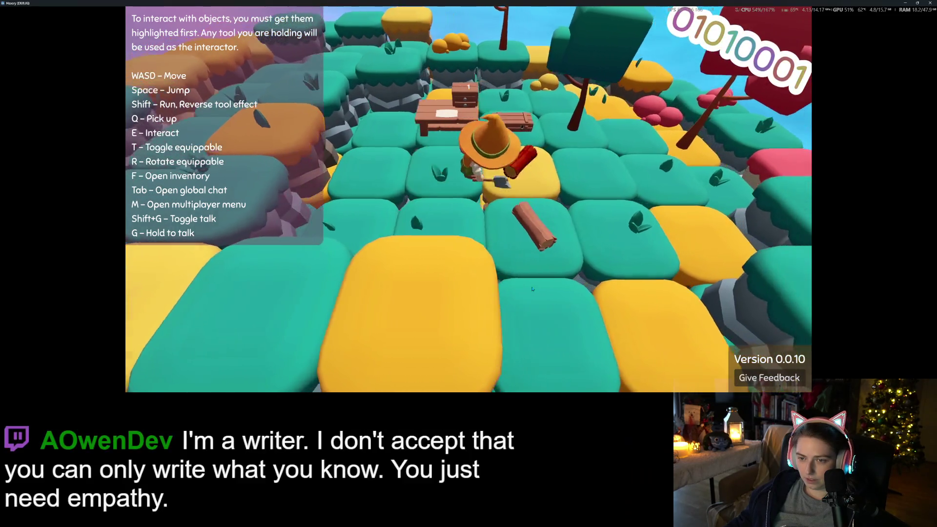
- Walk up to the crafting table and open its crafting menu with E
key("w")
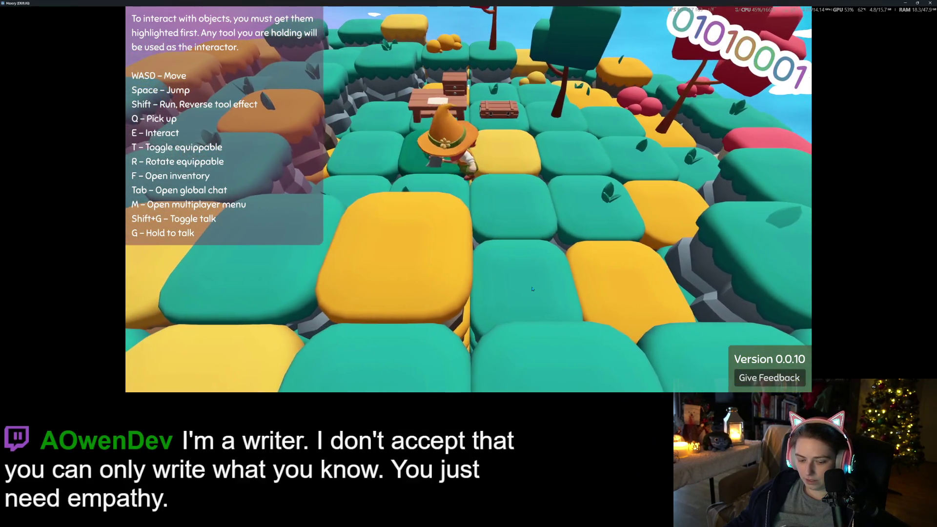
key("w")
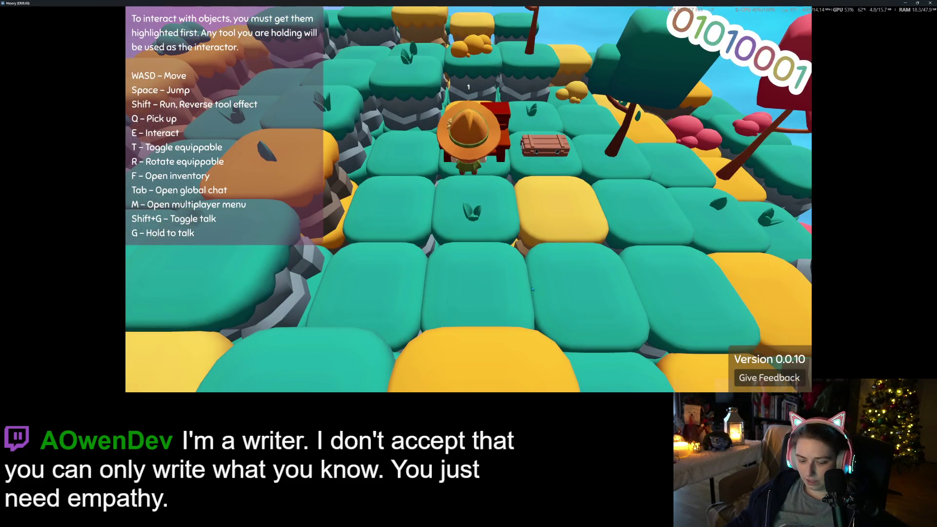
key("e")
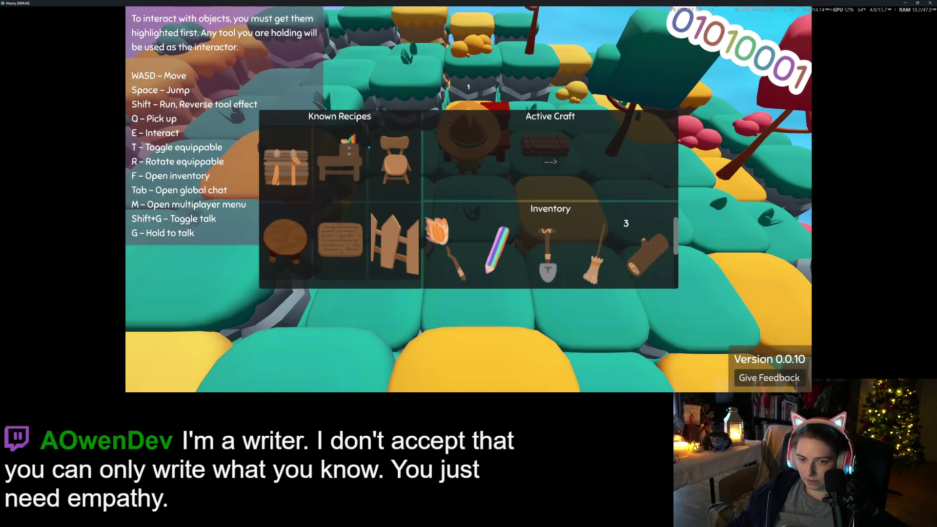
- Select the chair, desk, crate, stool, floor planks and fence recipes in turn
left_click(385, 157)
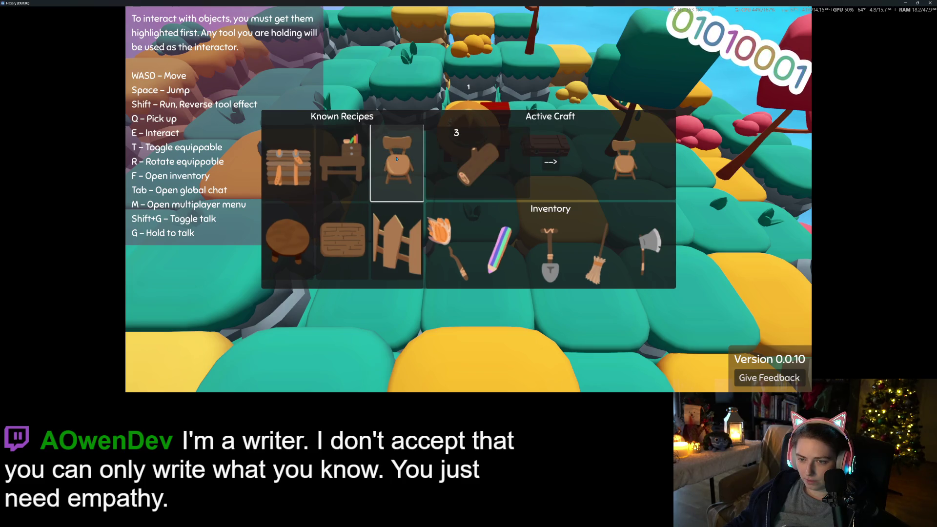
left_click(353, 171)
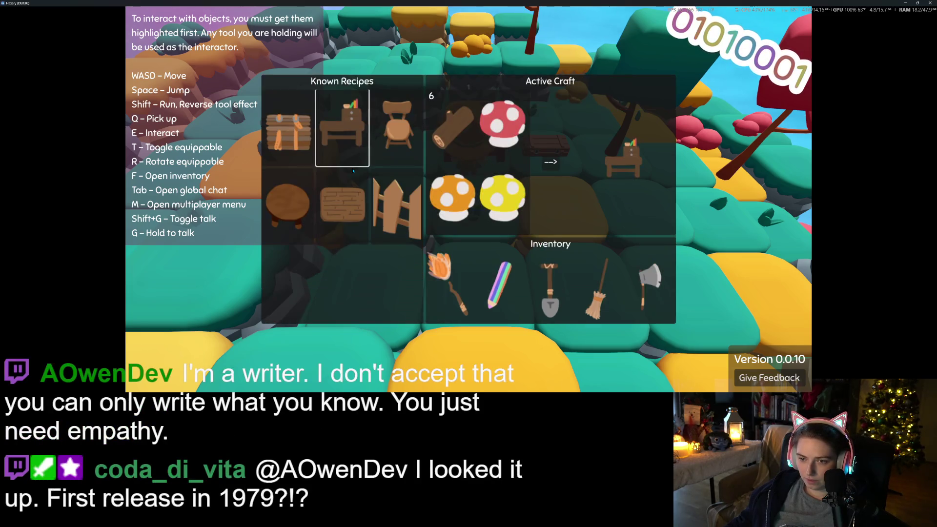
left_click(292, 141)
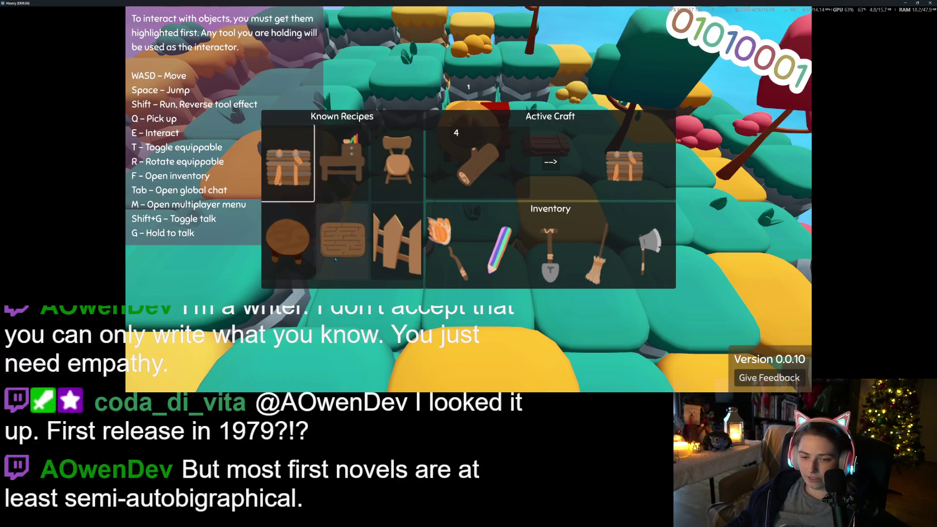
left_click(298, 237)
left_click(325, 236)
left_click(396, 241)
left_click(396, 163)
left_click(346, 183)
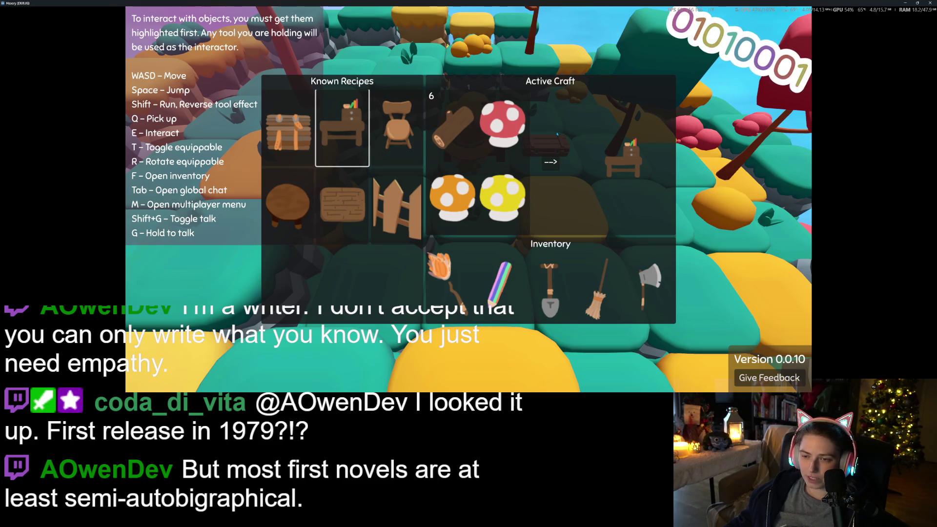
- Cycle through the floor planks, chair, desk, crate, stool and fence recipes again
left_click(301, 140)
left_click(285, 239)
left_click(341, 239)
left_click(388, 183)
left_click(360, 178)
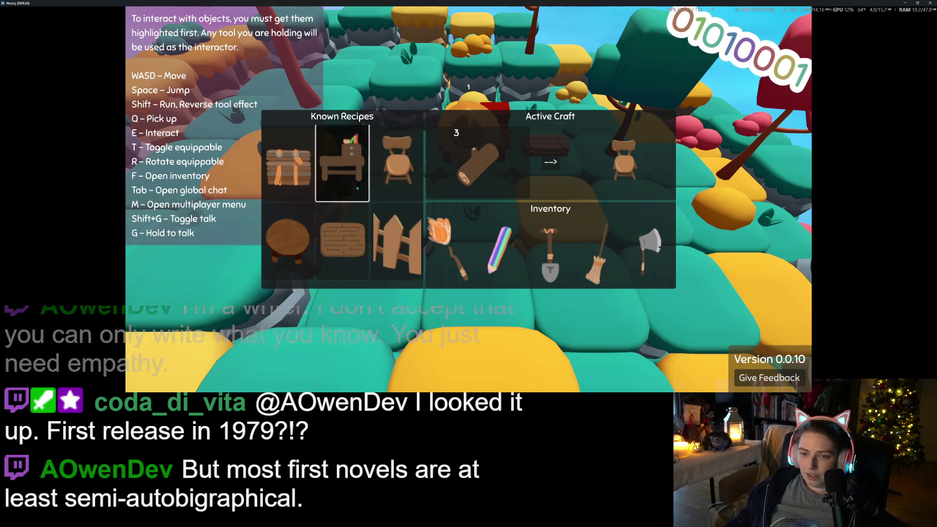
left_click(396, 128)
left_click(288, 164)
left_click(307, 229)
left_click(342, 239)
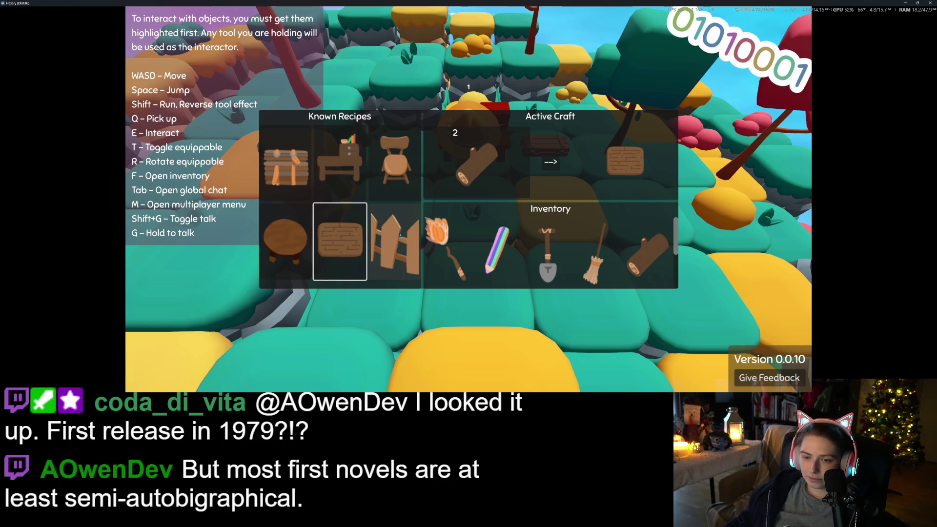
left_click(396, 239)
- Reopen the crafting menu and try crafting the desk without the mushrooms
key("f")
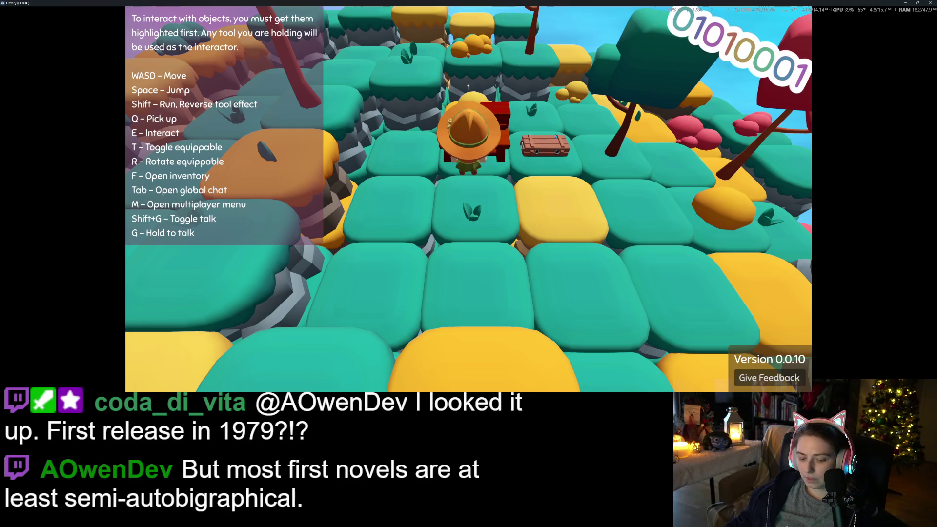
key("f")
left_click(342, 168)
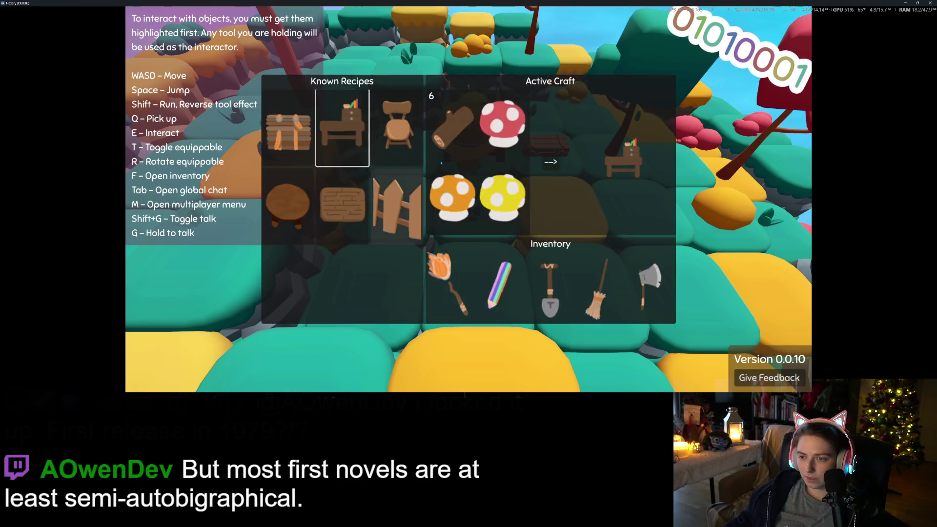
left_click(550, 163)
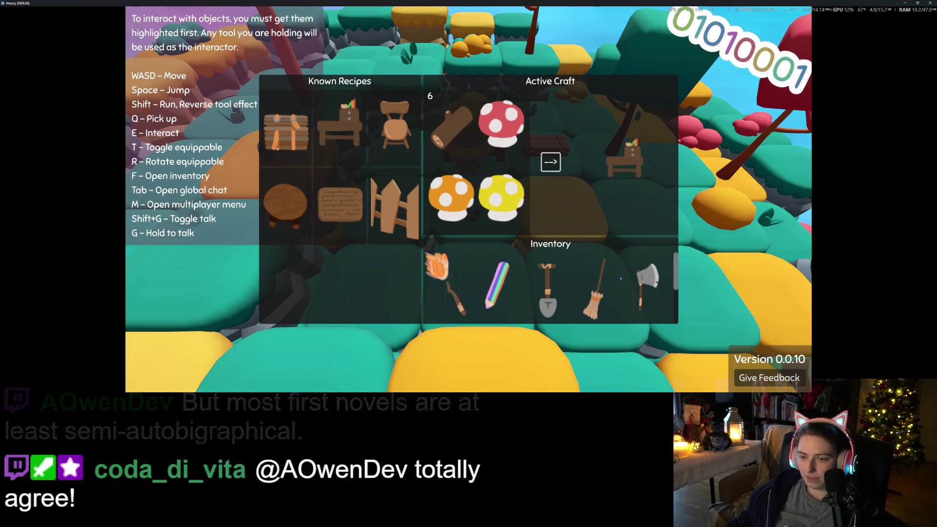
left_click(375, 202)
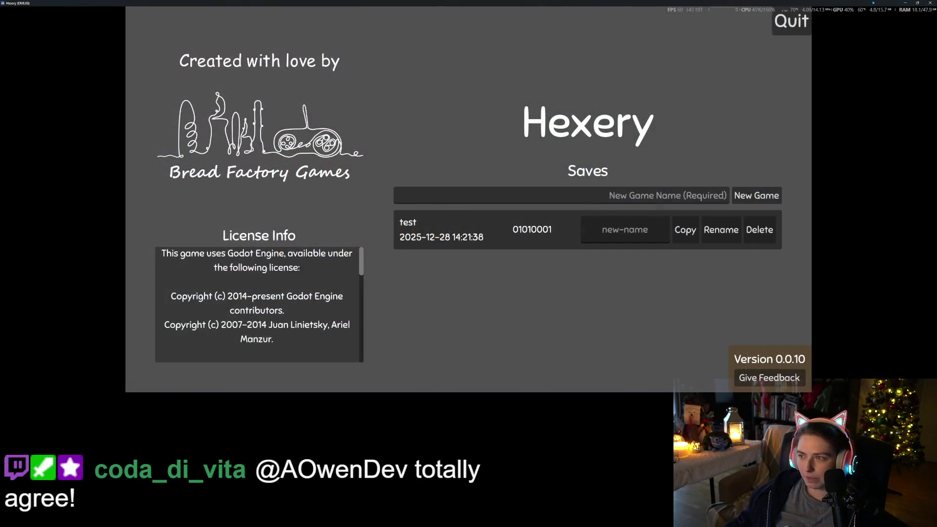
- Close the running game with Alt+F4 to stop the test run
key("alt+F4")
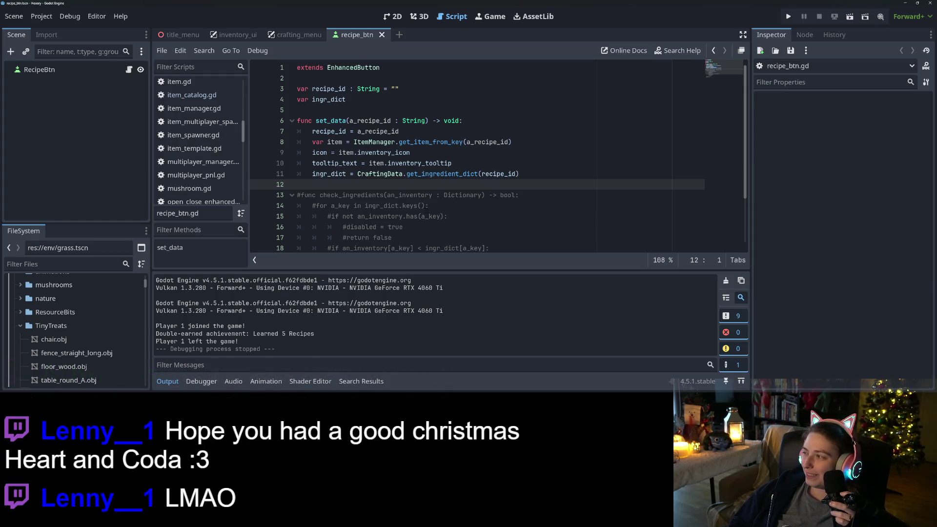
- Collapse the Output log and put the caret at the start of check_ingredients on line 13
left_click(168, 381)
left_click(459, 270)
left_click(351, 163)
left_click(337, 183)
left_click(337, 175)
double_click(336, 174)
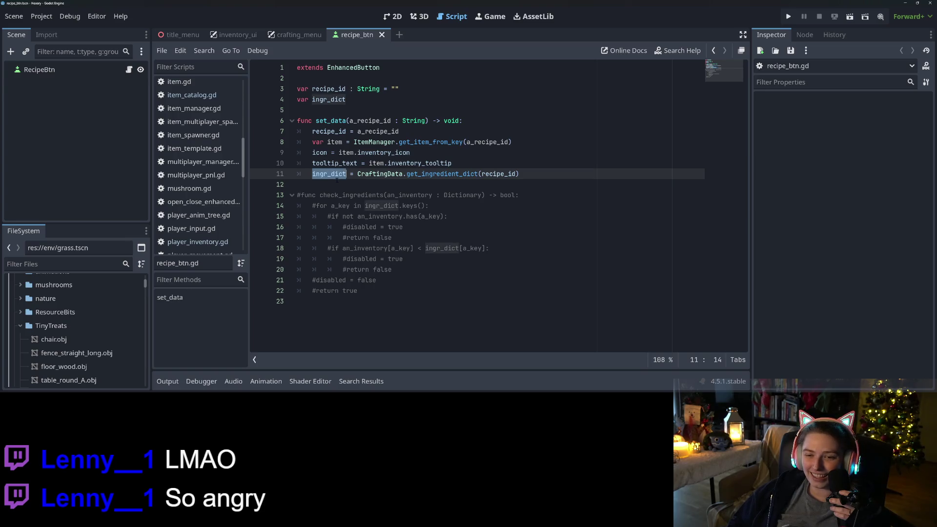
left_click(338, 216)
left_click(300, 195)
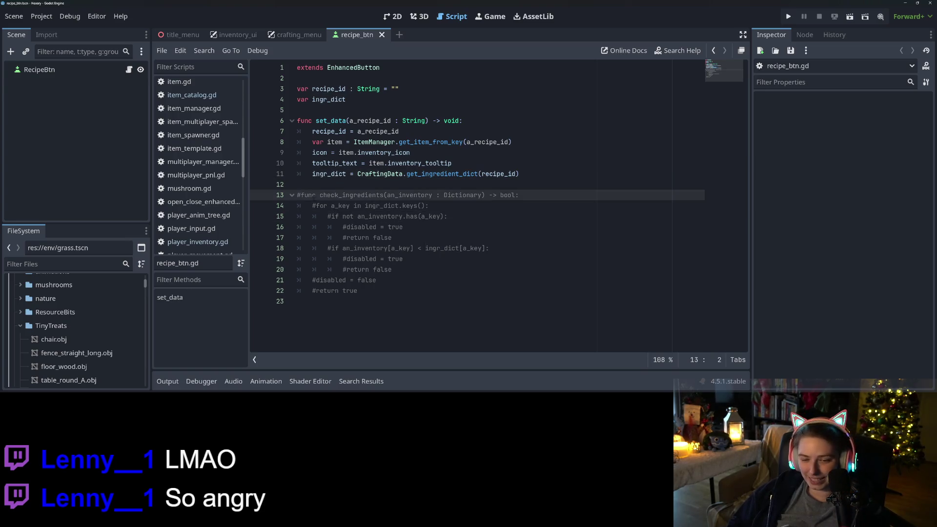
- Uncomment the check_ingredients function on lines 13–22 of recipe_btn.gd
mouse_move(300, 194)
left_mouse_down()
mouse_move(386, 270)
mouse_move(372, 291)
left_mouse_up()
key("ctrl+k")
left_click(374, 291)
left_click(361, 237)
key("Down")
key("Down")
key("Up")
key("Up")
- Re-comment the disabled = true and disabled = false assignments, then save recipe_btn.gd
left_click(352, 228)
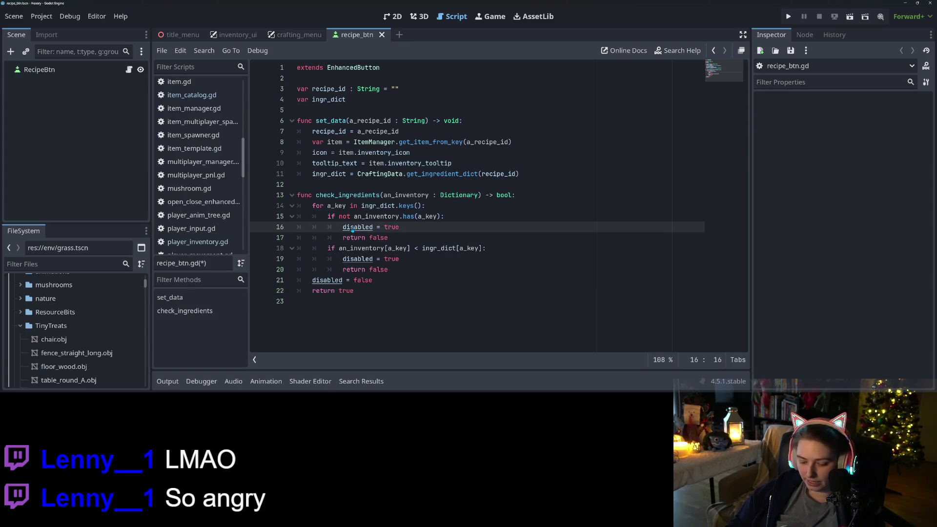
left_click(358, 259)
key("ctrl+k")
left_click(331, 280)
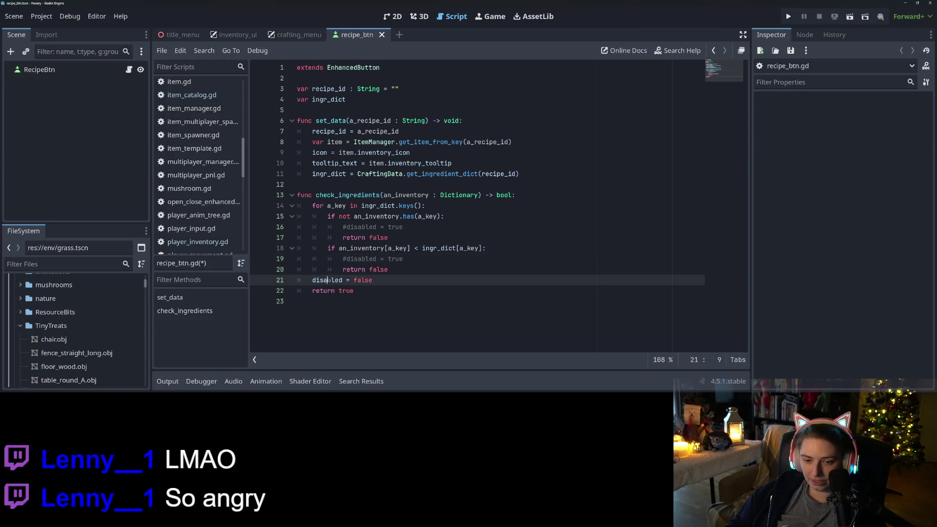
key("ctrl+k")
key("ctrl+s")
double_click(348, 195)
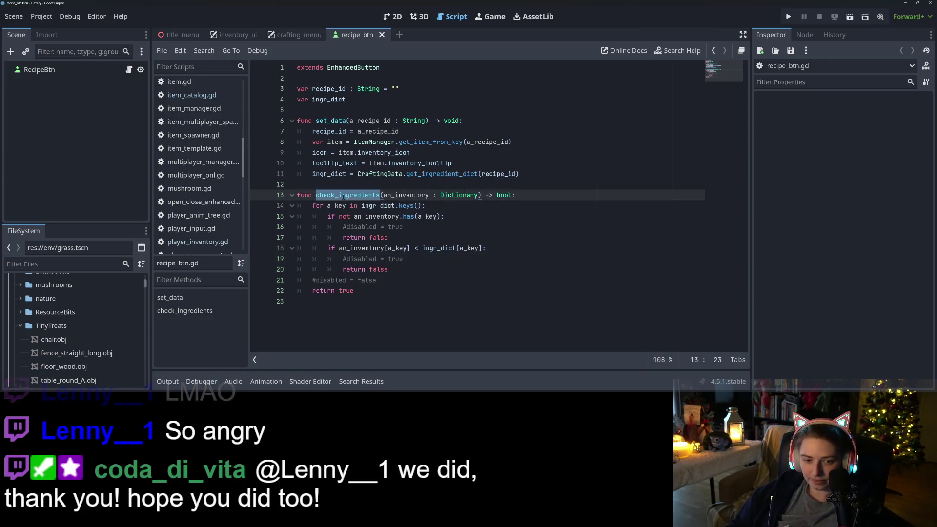
scroll(173, 122, "up", 3)
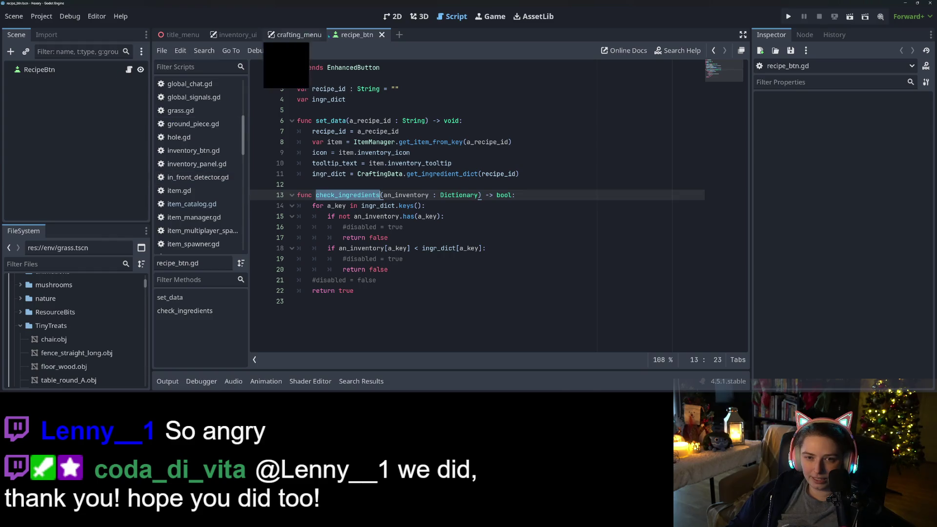
- In crafting_menu.gd, uncomment the recipe-button loop on lines 144–147 of _update_recipe_available_btns
left_click(296, 35)
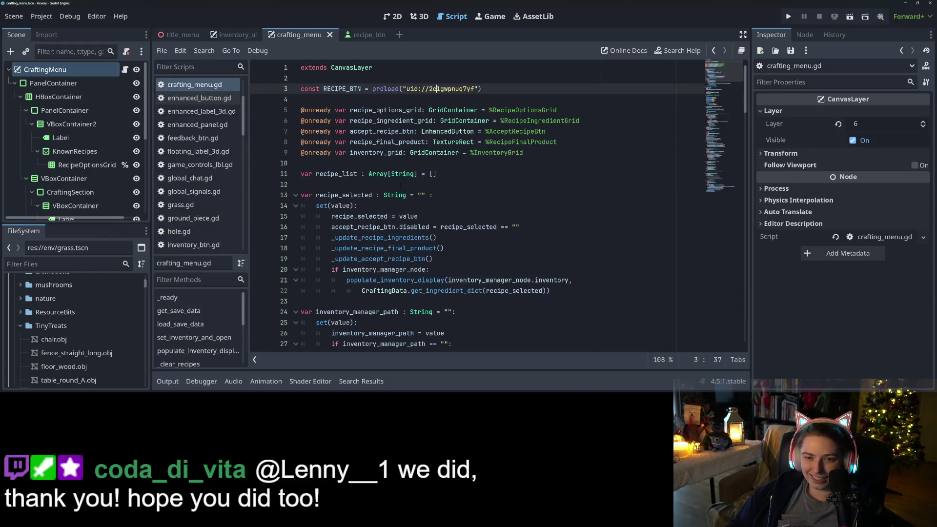
scroll(351, 195, "down", 20)
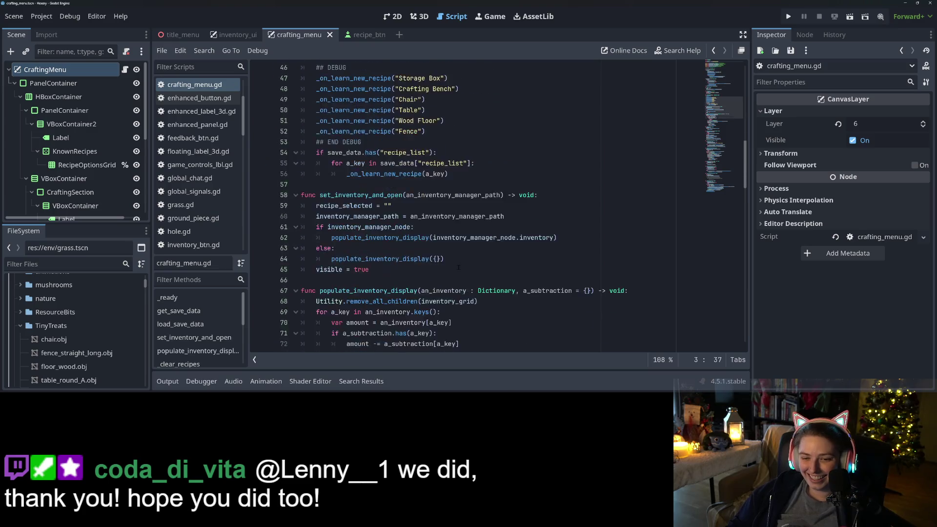
scroll(439, 293, "down", 20)
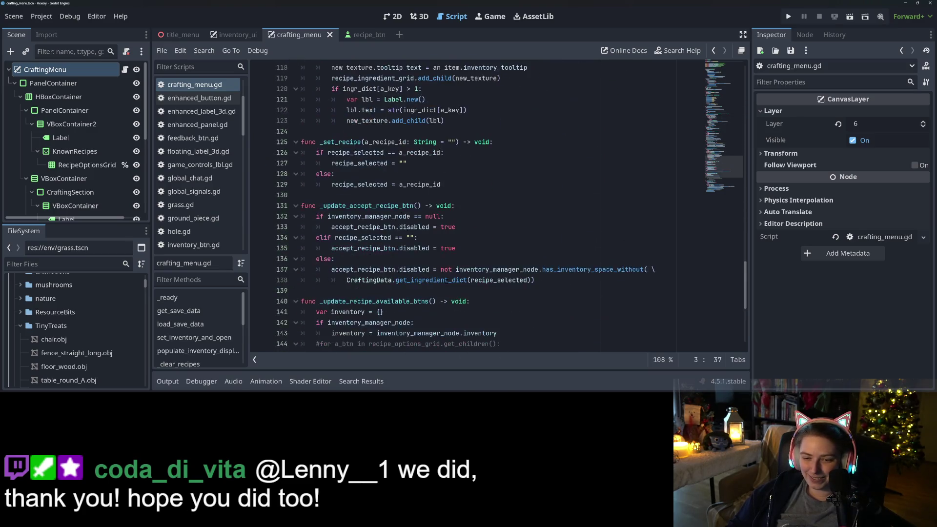
left_click(357, 174)
scroll(358, 219, "up", 3)
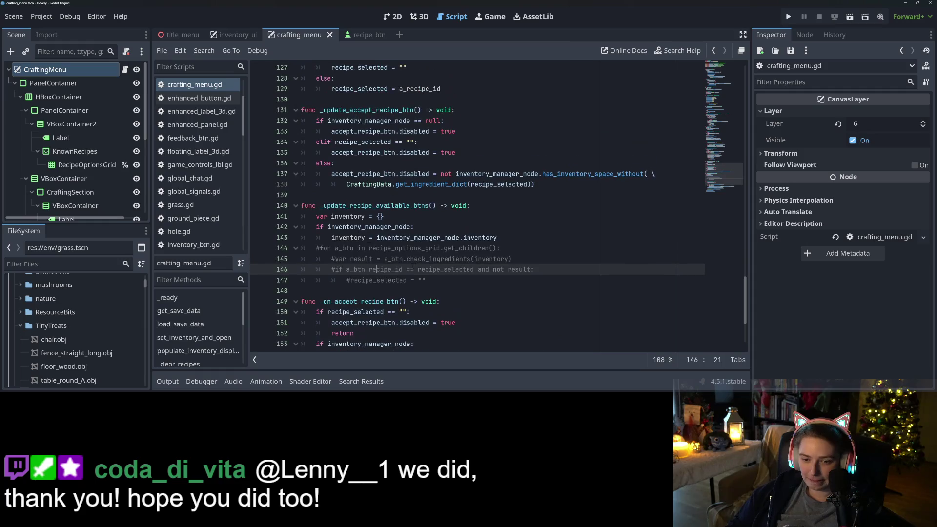
left_click(358, 259)
mouse_move(320, 247)
left_mouse_down()
mouse_move(512, 259)
mouse_move(374, 279)
left_mouse_up()
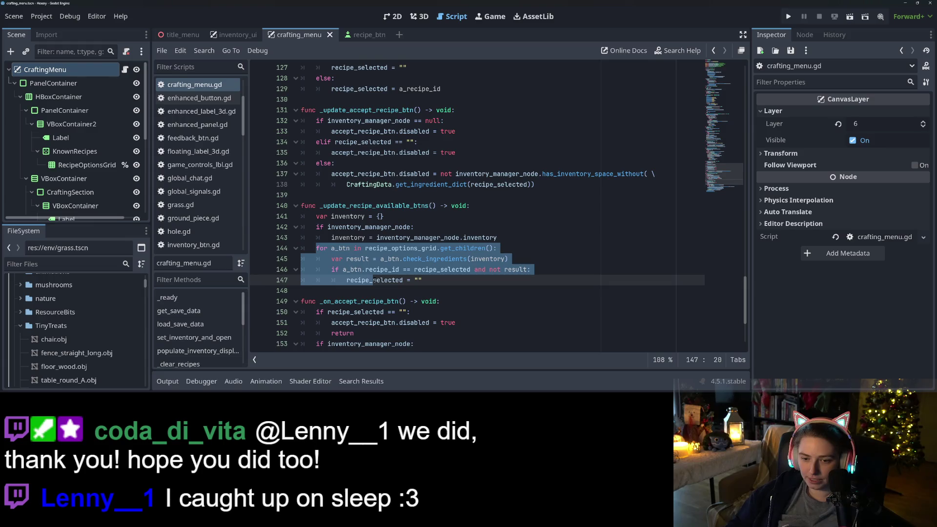
key("ctrl+k")
- Copy the 'a_btn.recipe_id == recipe_selected' comparison onto a new line opening the loop body
left_click(395, 258)
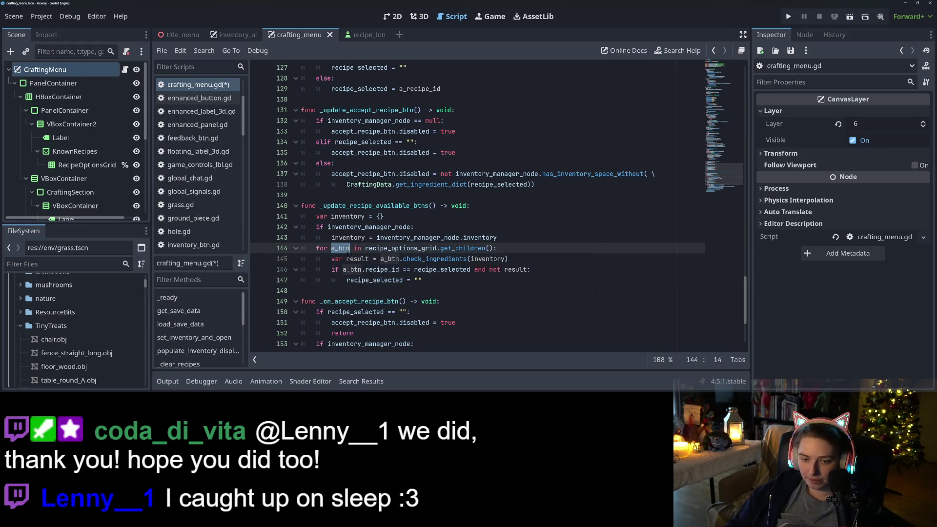
left_click(365, 269)
left_click_drag(331, 269, 470, 270)
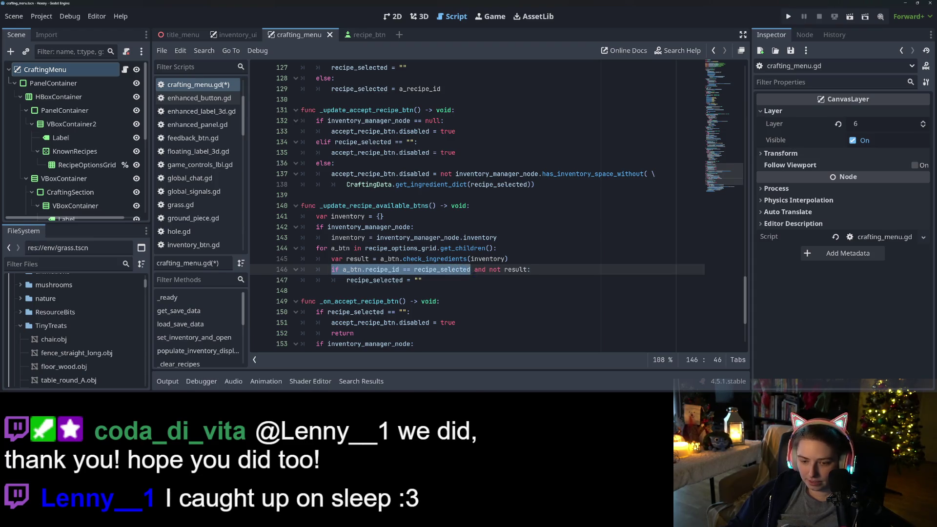
key("Return")
key("ctrl+v")
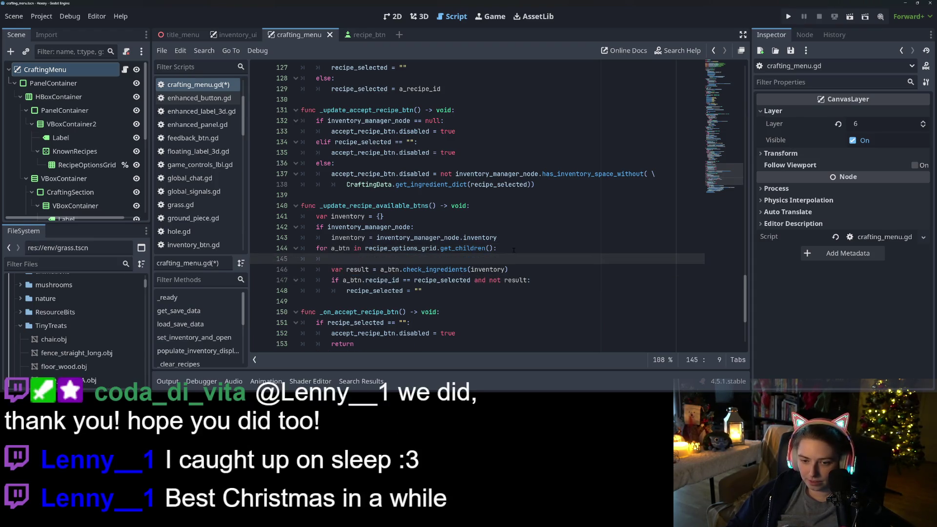
- Turn the pasted comparison into an if condition and indent the result line beneath it
type(":")
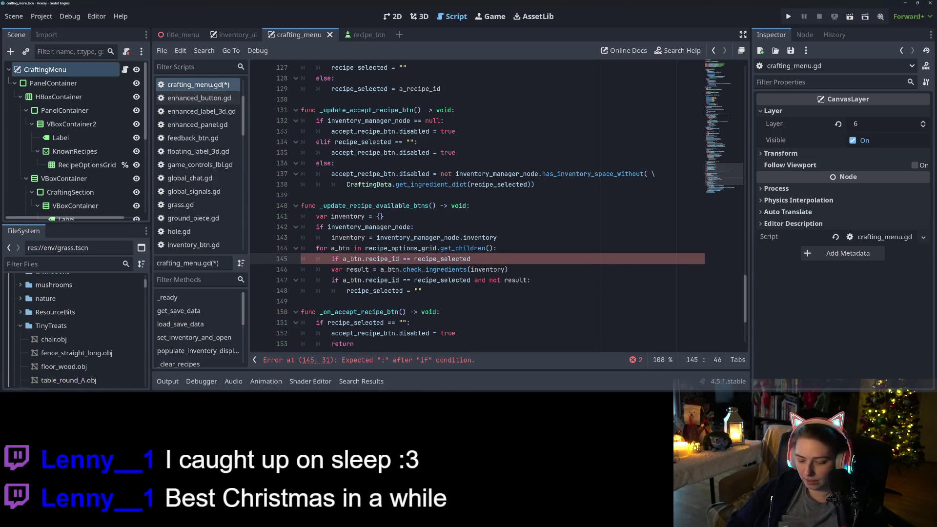
left_click(316, 269)
key("Tab")
left_click(367, 290)
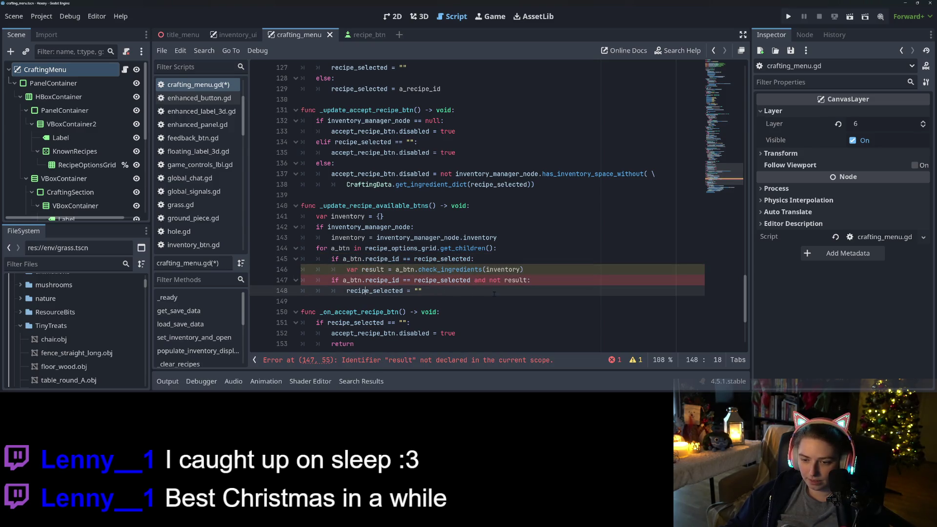
- Replace the result line with 'if not a_btn.check_ingredients(inventory):' and delete the old result checks
left_click_drag(347, 269, 390, 270)
type("it")
key("BackSpace")
type("f not")
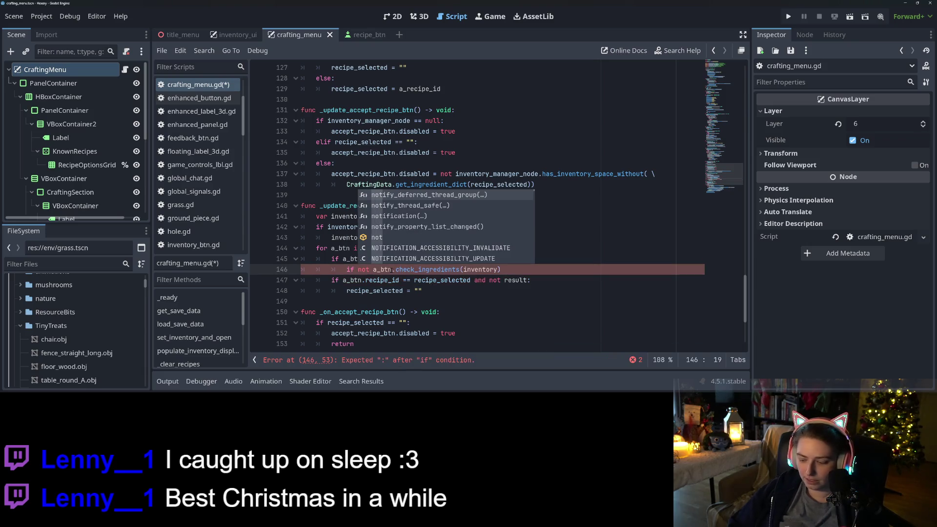
key("End")
type(":")
mouse_move(331, 280)
left_mouse_down()
mouse_move(420, 281)
mouse_move(421, 291)
left_mouse_up()
key("BackSpace")
- Add 'accept_recipe_btn.disabled = true' under the ingredient check and save the script
key("Tab")
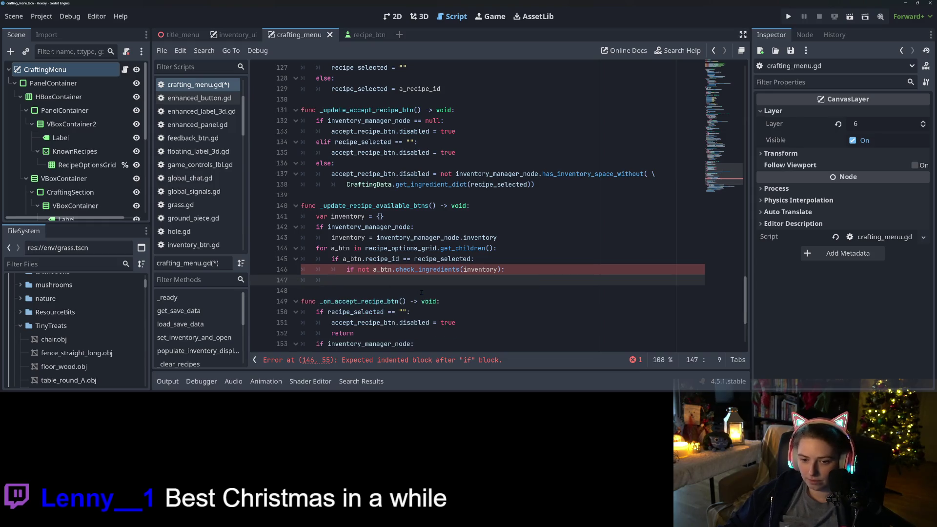
type("se")
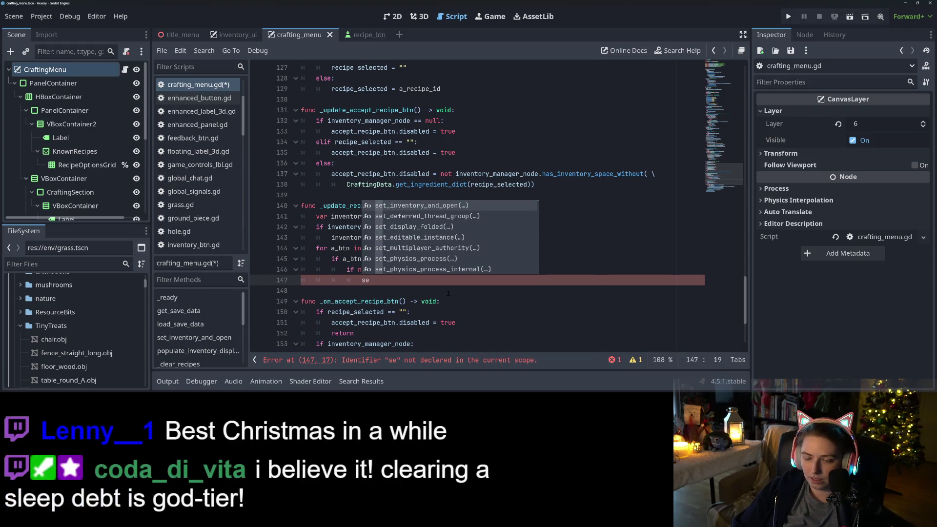
type("l")
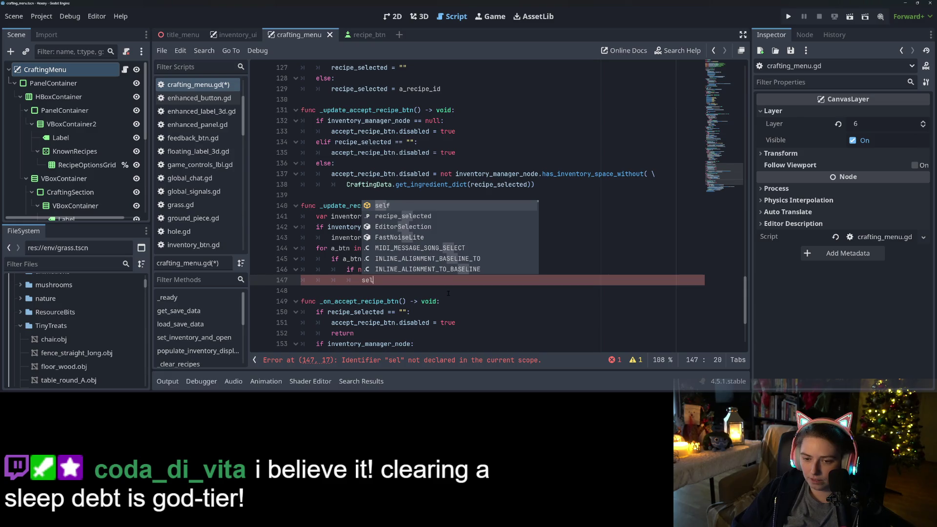
key("BackSpace")
key("BackSpace")
key("BackSpace")
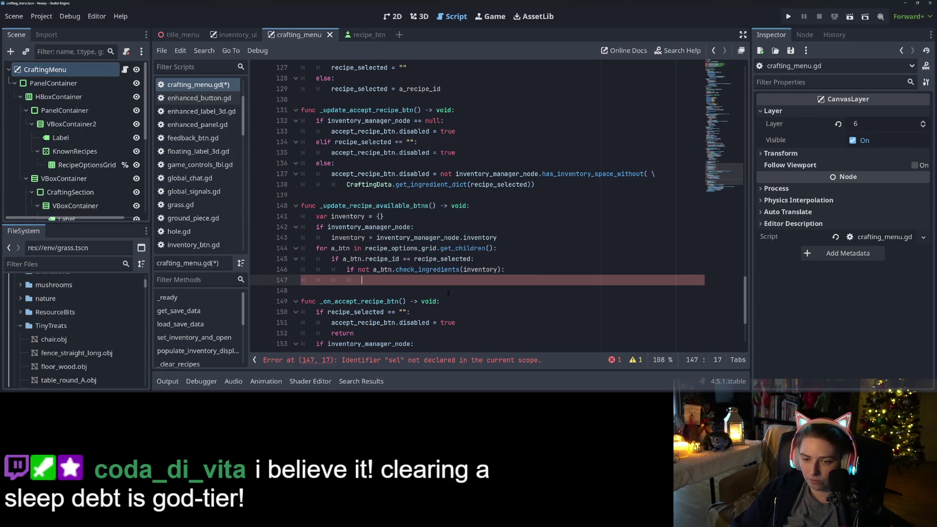
scroll(448, 293, "down", 4)
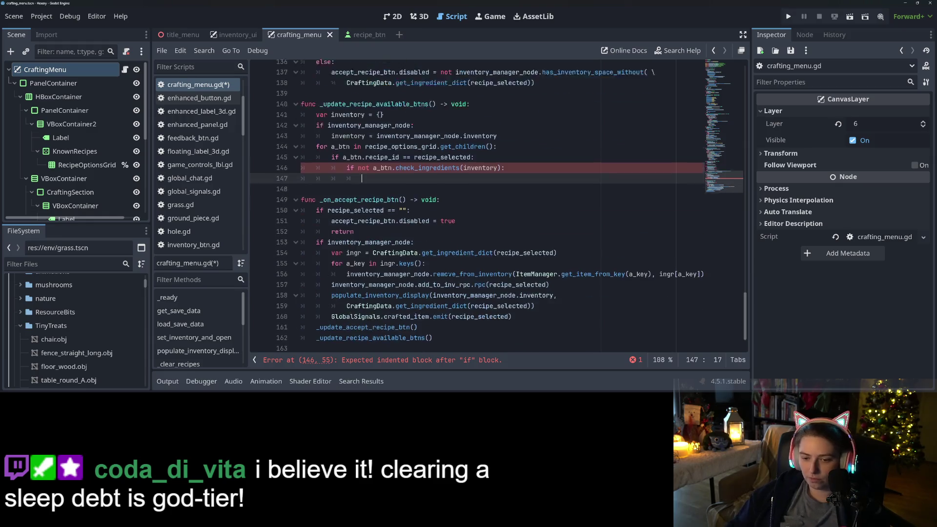
type("cc")
key("Return")
type(".dis")
key("Return")
type("= true")
key("ctrl+s")
- Select the new disable statement, then move the caret to the start of the for loop
left_click(409, 163)
left_click_drag(362, 163, 512, 166)
scroll(492, 175, "up", 2)
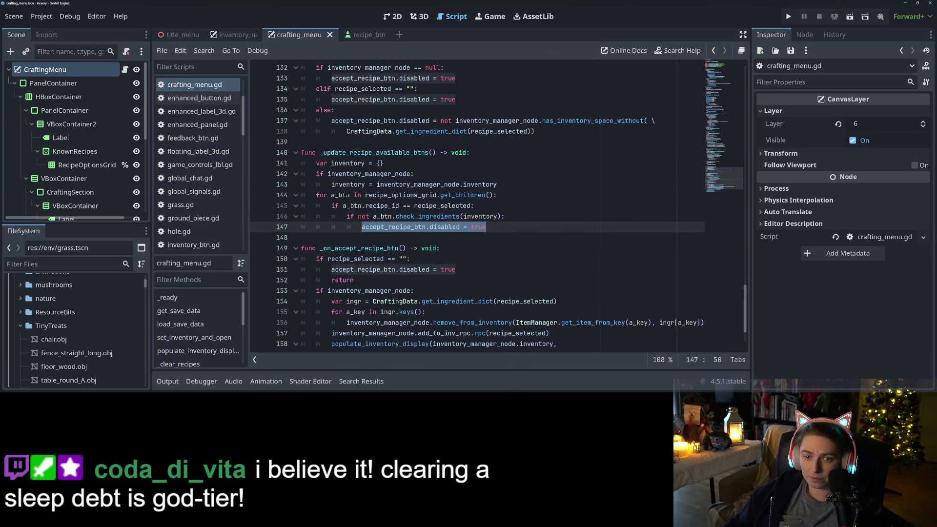
left_click(316, 195)
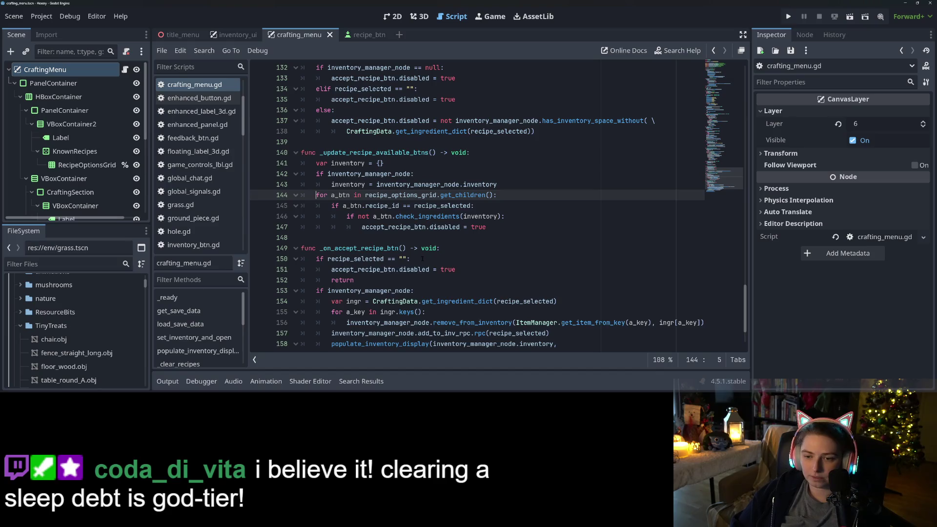
- Above the loop, add 'if recipe_selected == "":' that disables accept_recipe_btn and returns, then save
key("Return")
key("Up")
type("if ")
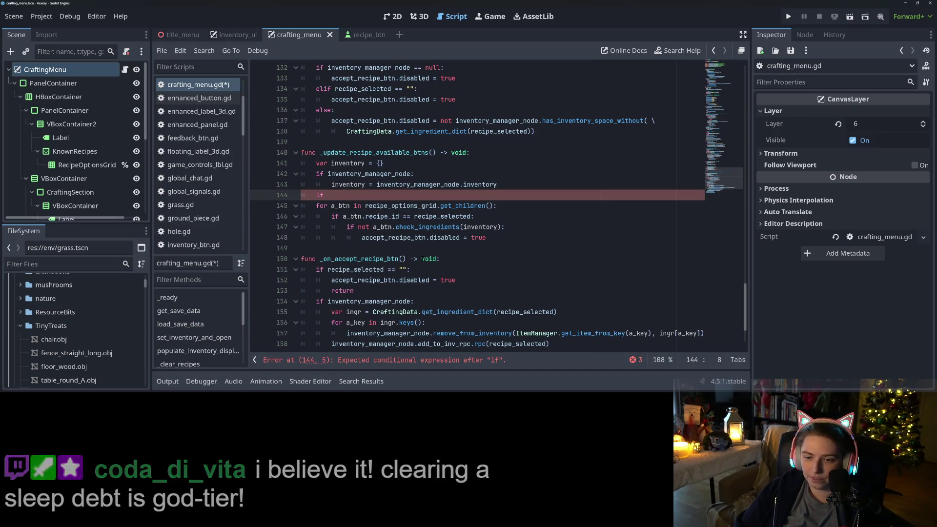
type("recipe")
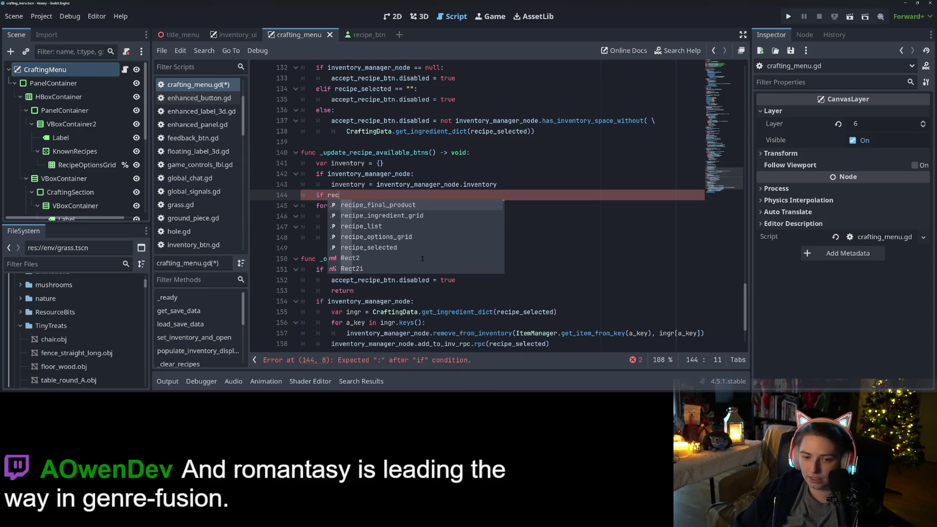
key("Down")
key("Down")
key("Down")
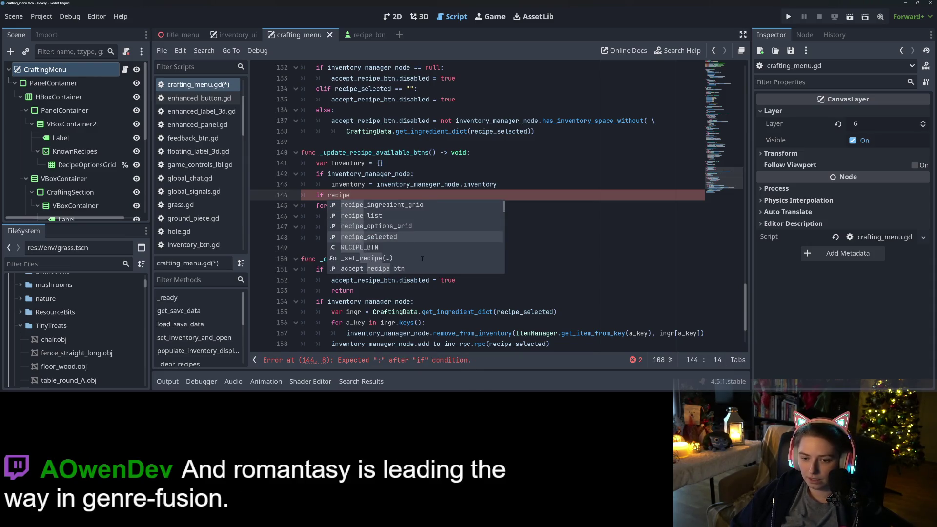
key("Return")
type("== \"\"")
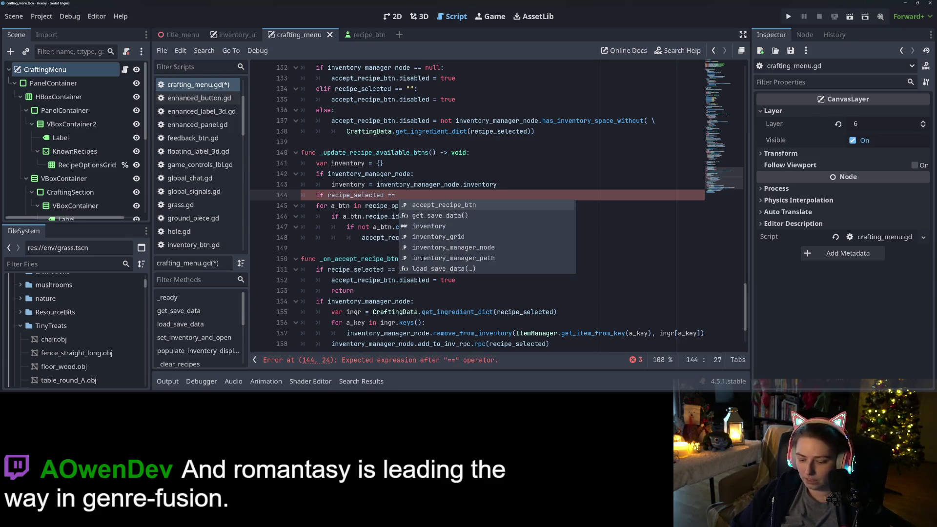
type(":")
key("Return")
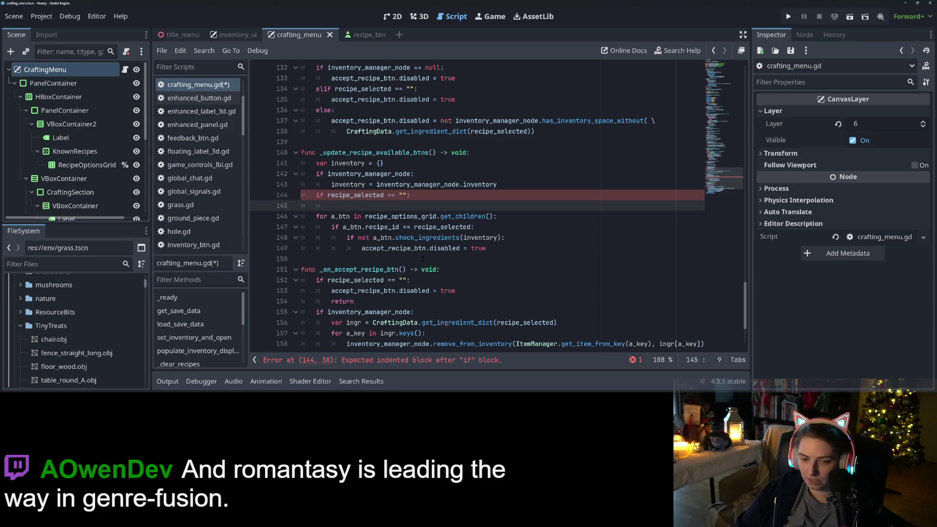
type("accept_recipe_btn.disabled = true")
key("Return")
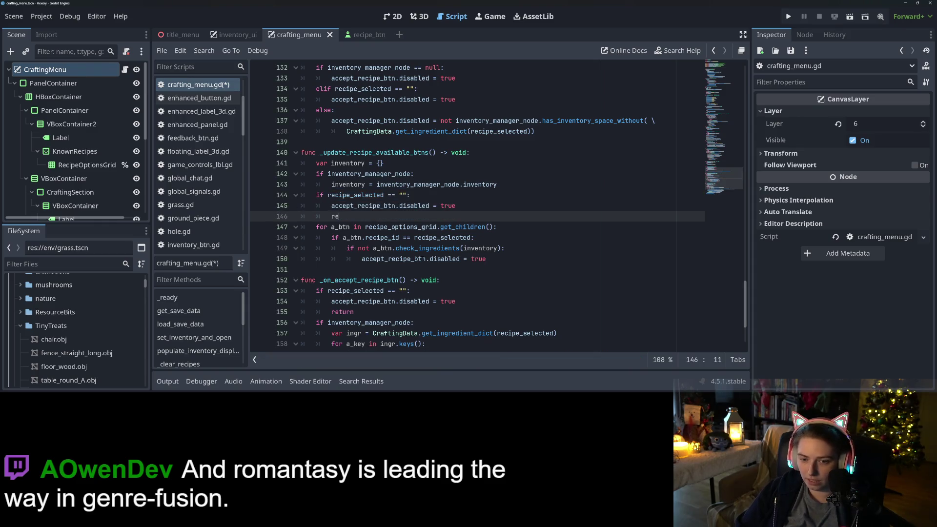
type("turn")
key("ctrl+s")
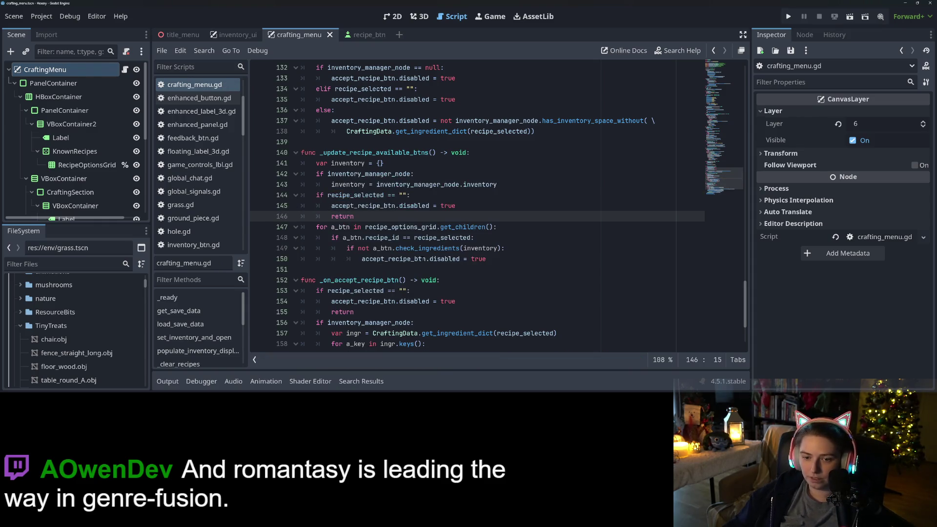
- Add a return after the disable line inside the loop and save the script
left_click(356, 260)
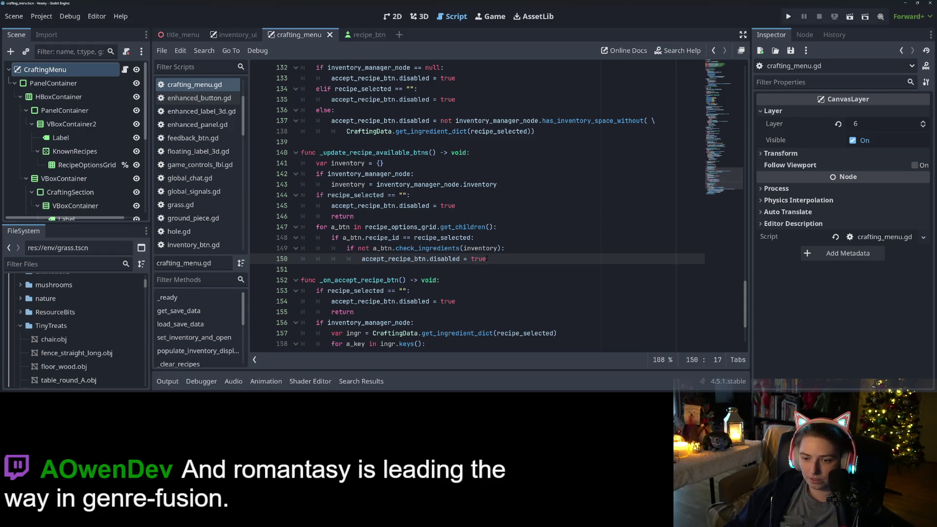
key("Return")
type("return")
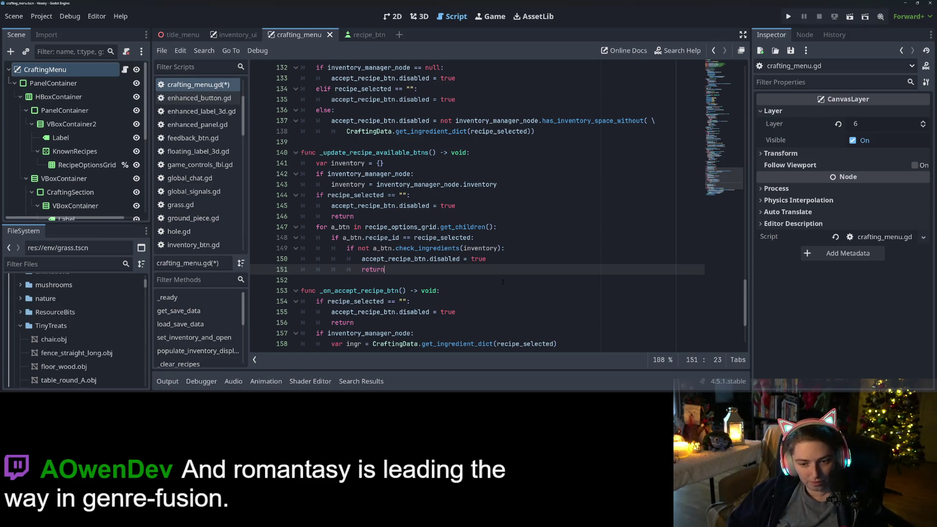
key("Return")
key("BackSpace")
key("BackSpace")
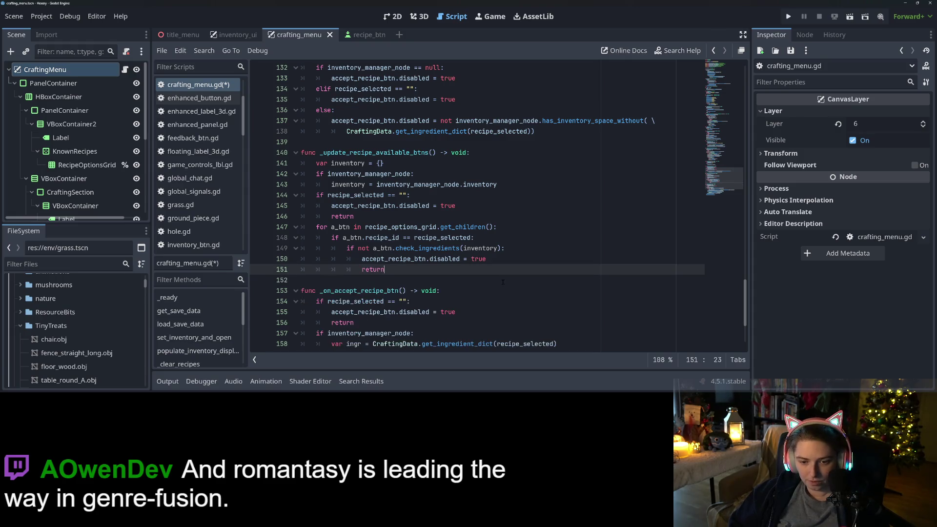
key("ctrl+s")
double_click(393, 259)
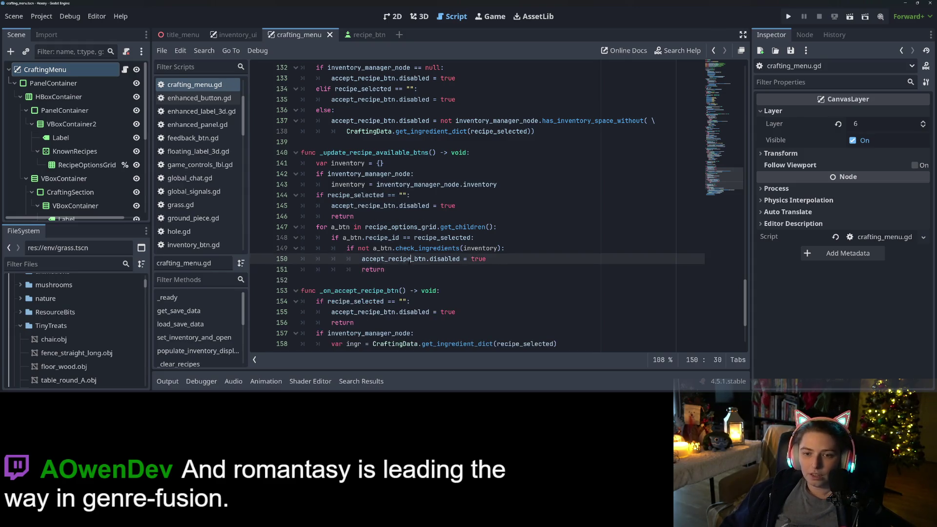
scroll(496, 204, "down", 4)
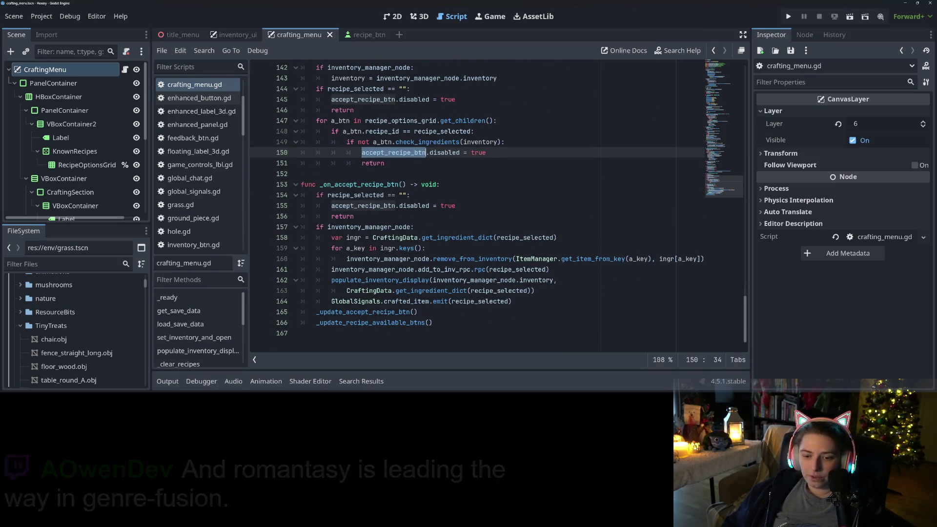
double_click(366, 312)
left_click(426, 323)
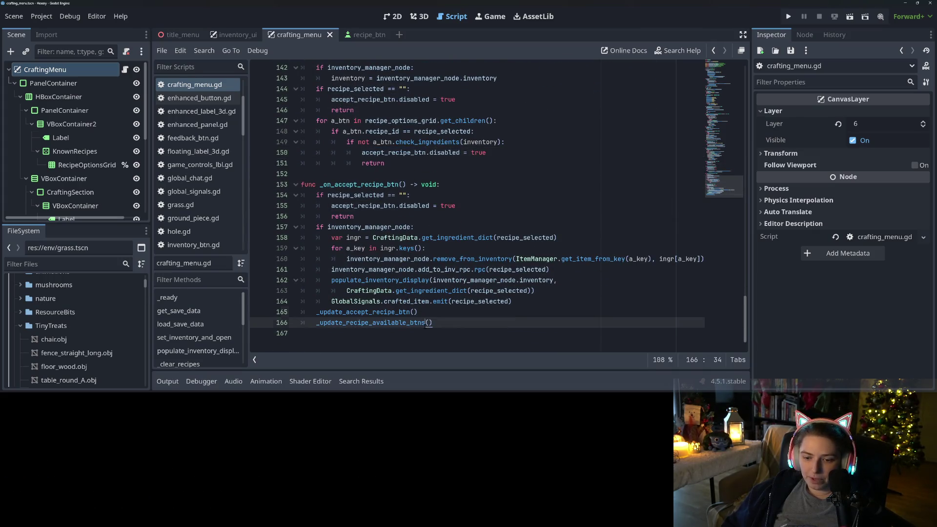